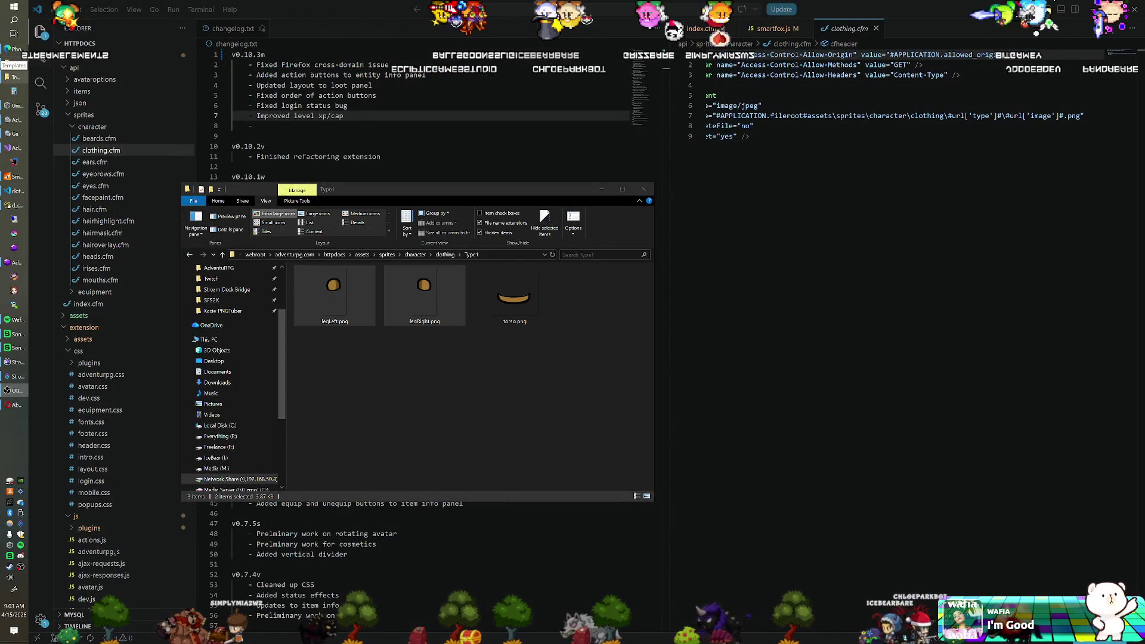
- Select the legLeft, legRight and torso images in the Type1 folder
{"action": "left_click", "coordinate": [402, 356]}
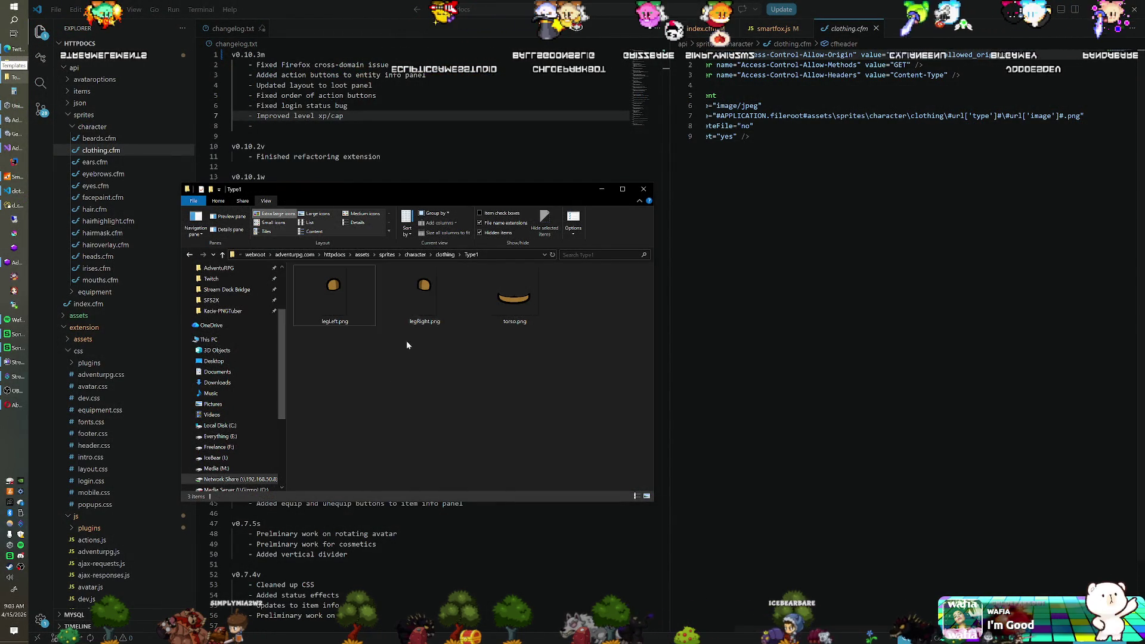
{"action": "left_click", "coordinate": [356, 310]}
{"action": "left_click", "coordinate": [525, 316], "text": "shift"}
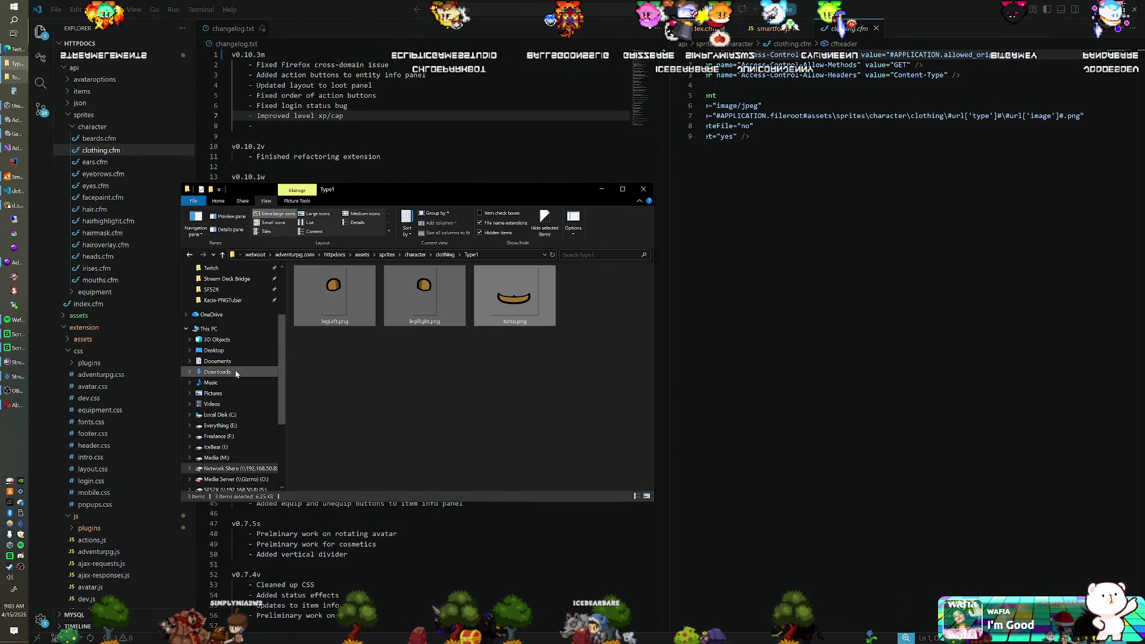
{"action": "scroll", "coordinate": [242, 399], "scroll_direction": "down", "scroll_amount": 2}
{"action": "scroll", "coordinate": [242, 405], "scroll_direction": "up", "scroll_amount": 4}
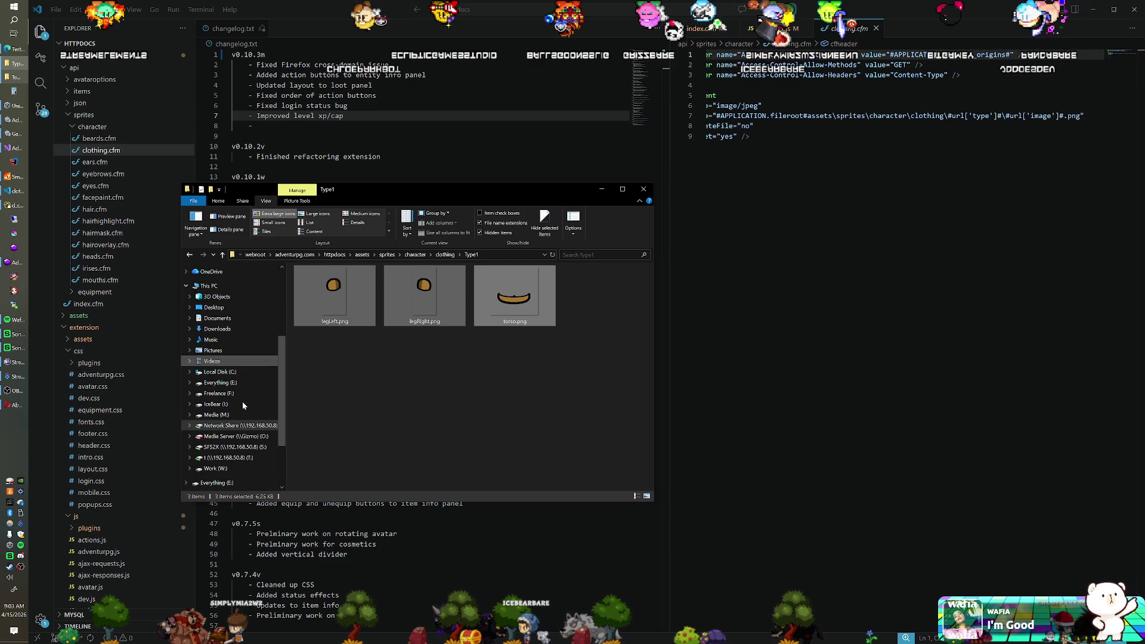
- Browse to the AdventuRPG project's Assets › Sprites folder
{"action": "left_click", "coordinate": [228, 351]}
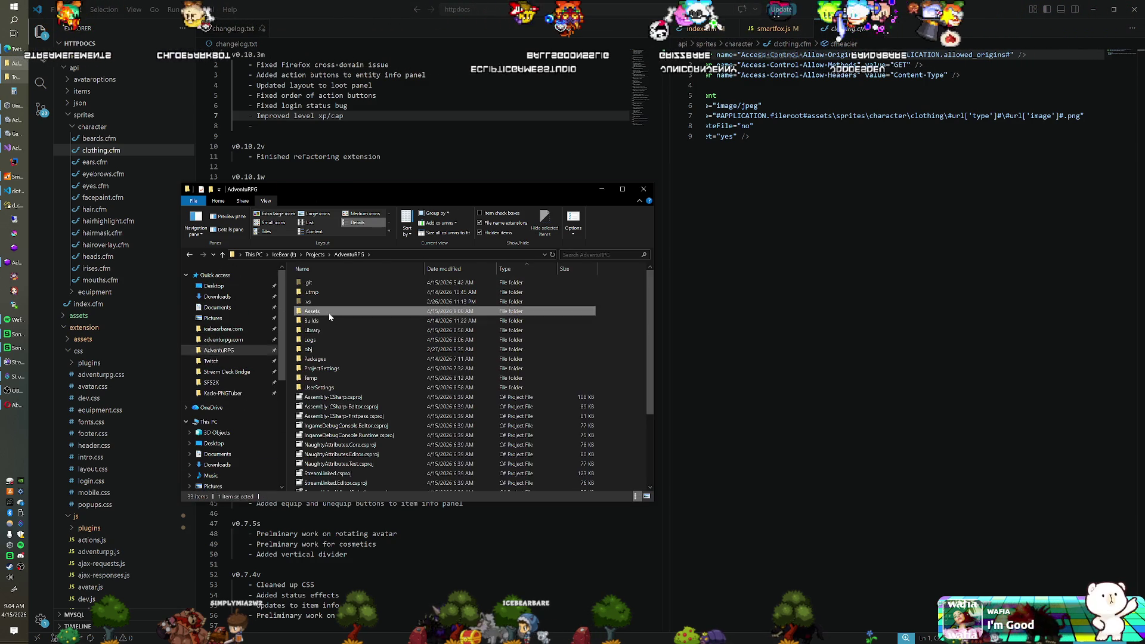
{"action": "double_click", "coordinate": [330, 312]}
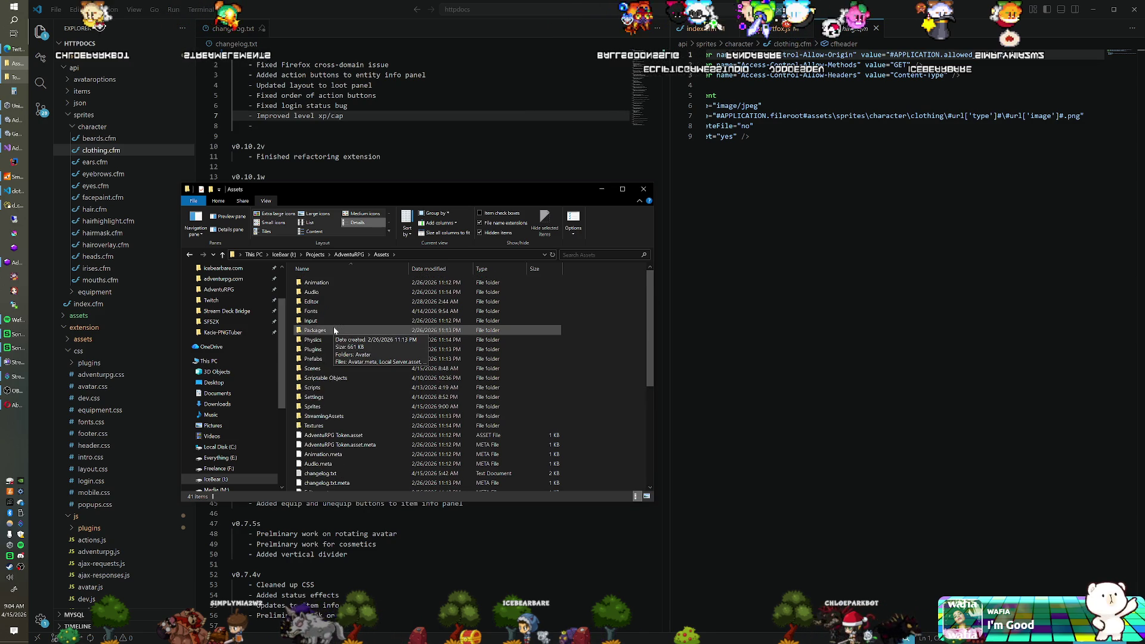
{"action": "double_click", "coordinate": [313, 406]}
{"action": "scroll", "coordinate": [454, 365], "scroll_direction": "down", "scroll_amount": 6}
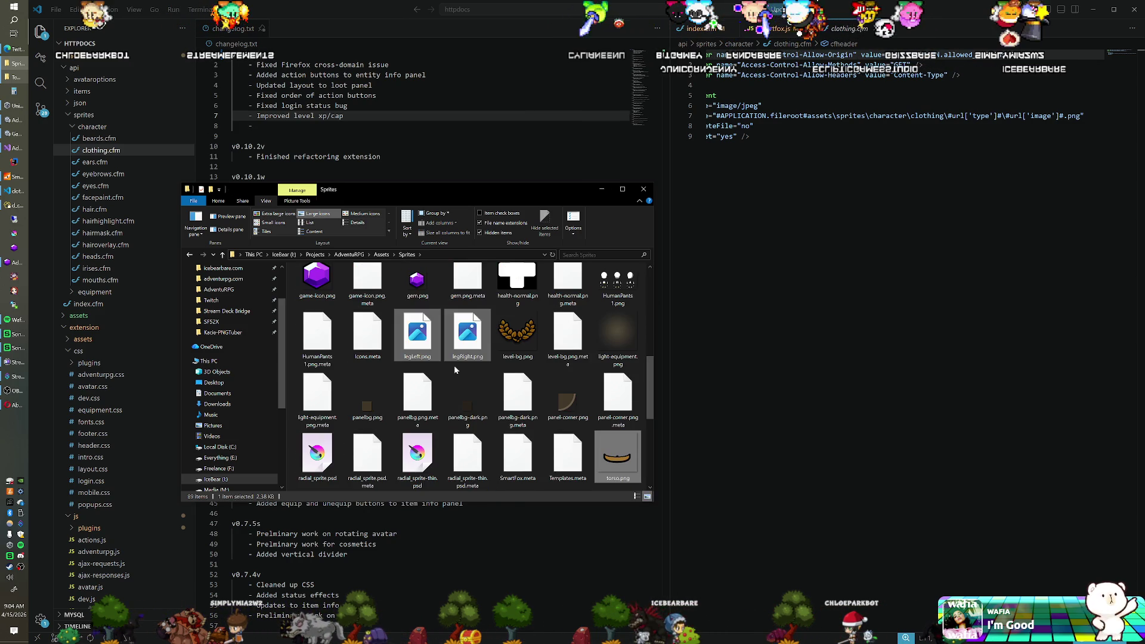
{"action": "scroll", "coordinate": [453, 366], "scroll_direction": "down", "scroll_amount": 5}
{"action": "scroll", "coordinate": [438, 374], "scroll_direction": "up", "scroll_amount": 5}
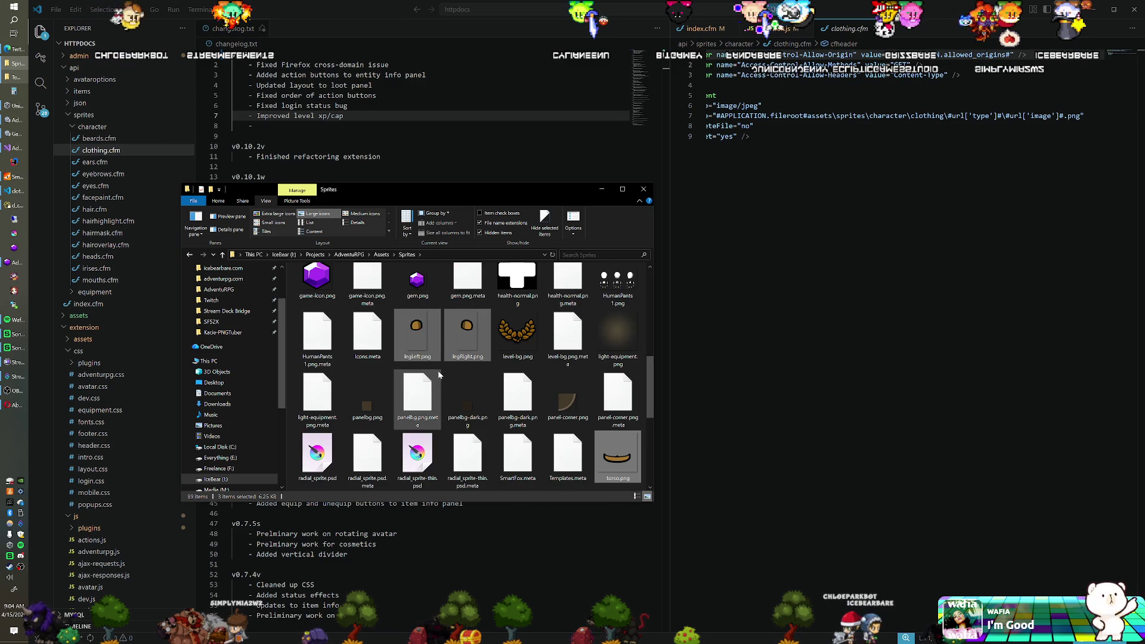
{"action": "scroll", "coordinate": [438, 370], "scroll_direction": "up", "scroll_amount": 4}
{"action": "scroll", "coordinate": [437, 370], "scroll_direction": "down", "scroll_amount": 2}
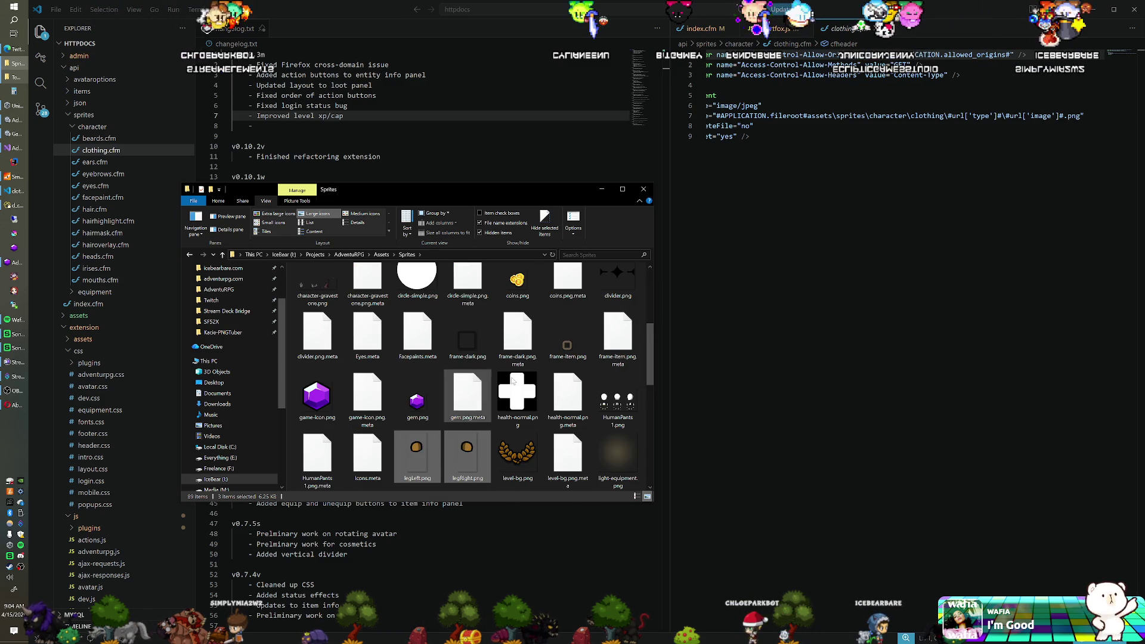
- Delete HumanPants 1.png, undo the deletion, and switch to Unity
{"action": "left_click", "coordinate": [617, 398]}
{"action": "key", "text": "Delete"}
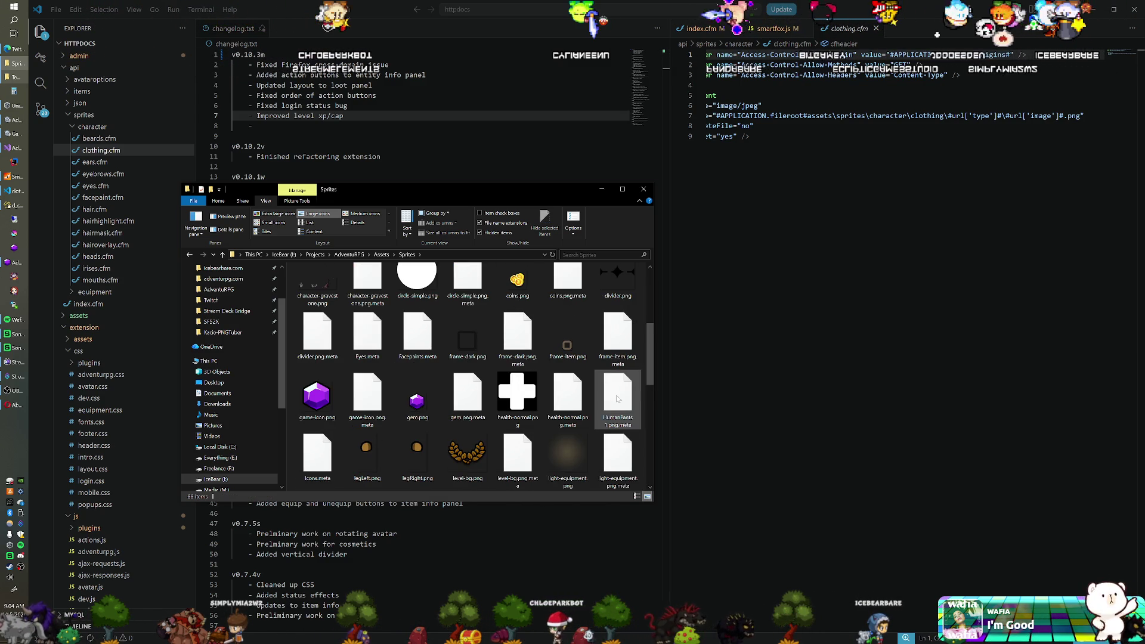
{"action": "key", "text": "ctrl+z"}
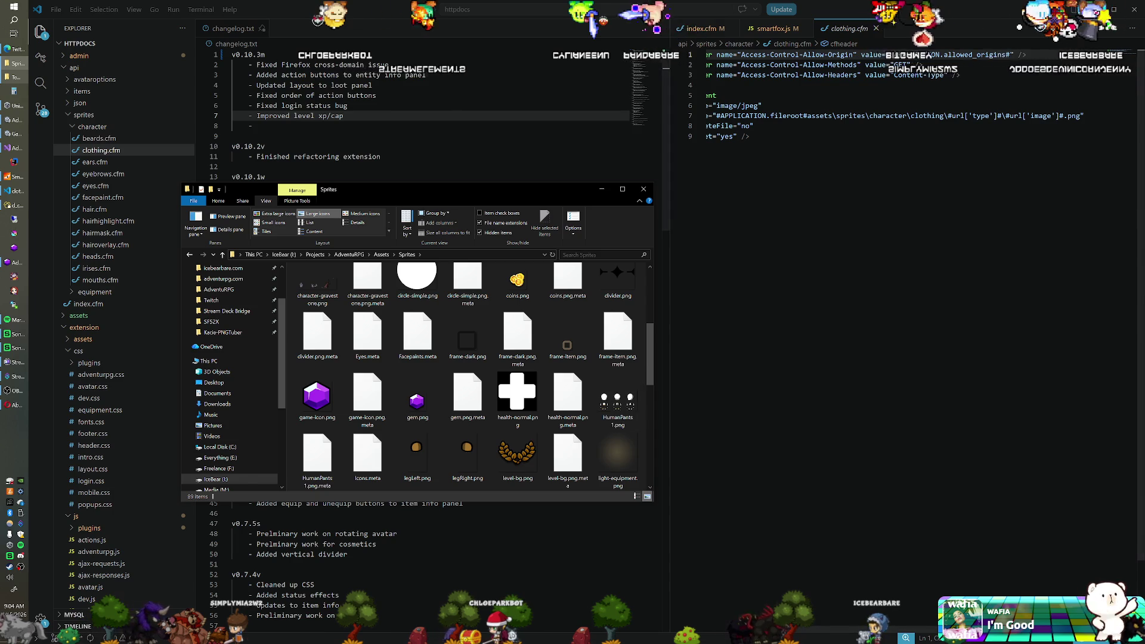
{"action": "key", "text": "alt+Tab"}
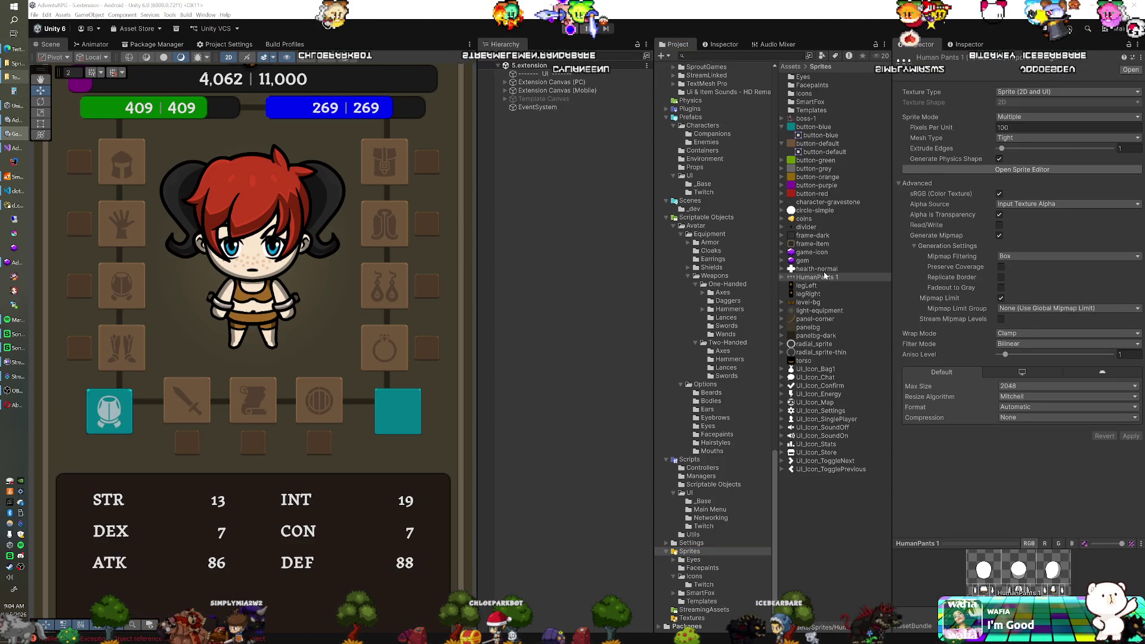
- Delete the HumanPants 1 asset from the Project panel
{"action": "left_click", "coordinate": [823, 277]}
{"action": "key", "text": "Delete"}
{"action": "key", "text": "Return"}
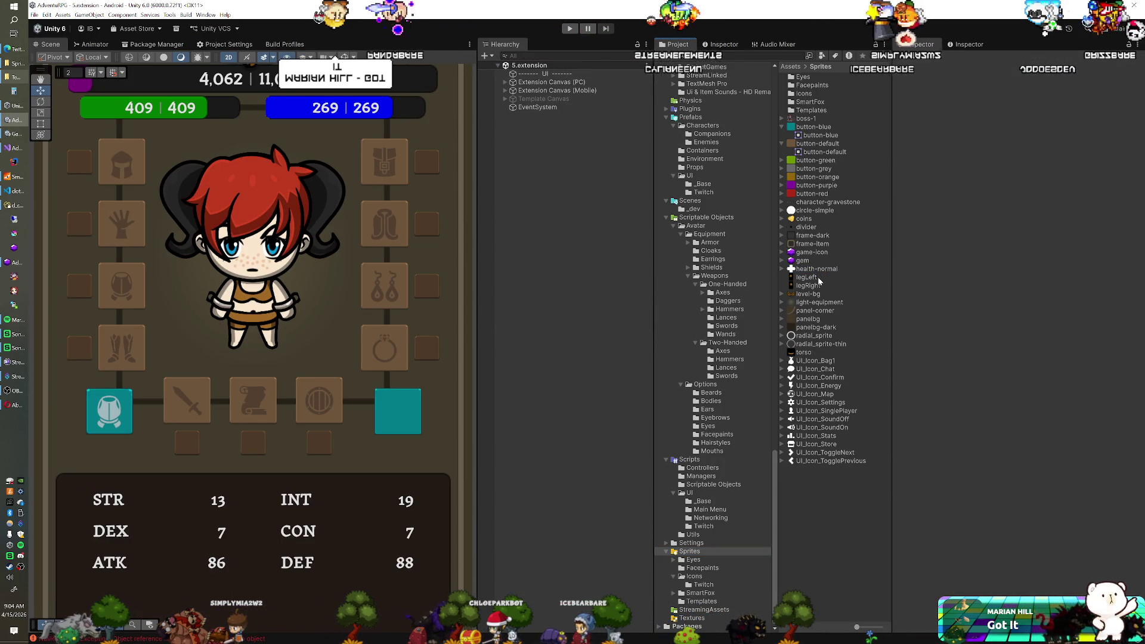
- Import legLeft and legRight as Sprite (2D and UI) textures in Single sprite mode
{"action": "left_click", "coordinate": [811, 277]}
{"action": "left_click", "coordinate": [814, 285], "text": "shift"}
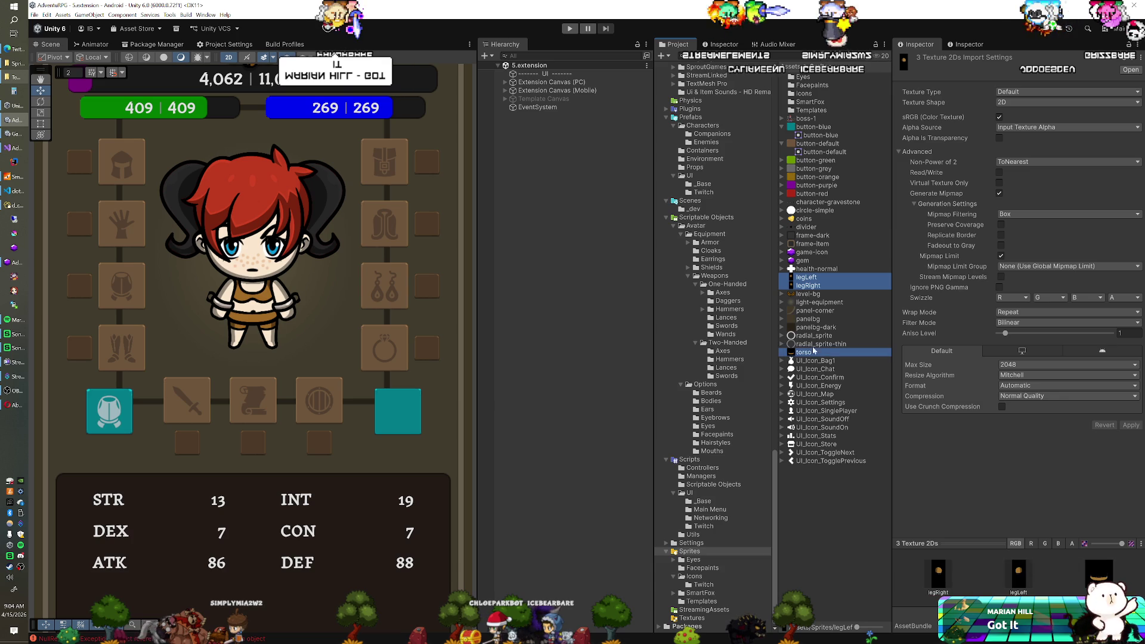
{"action": "left_click", "coordinate": [1027, 92]}
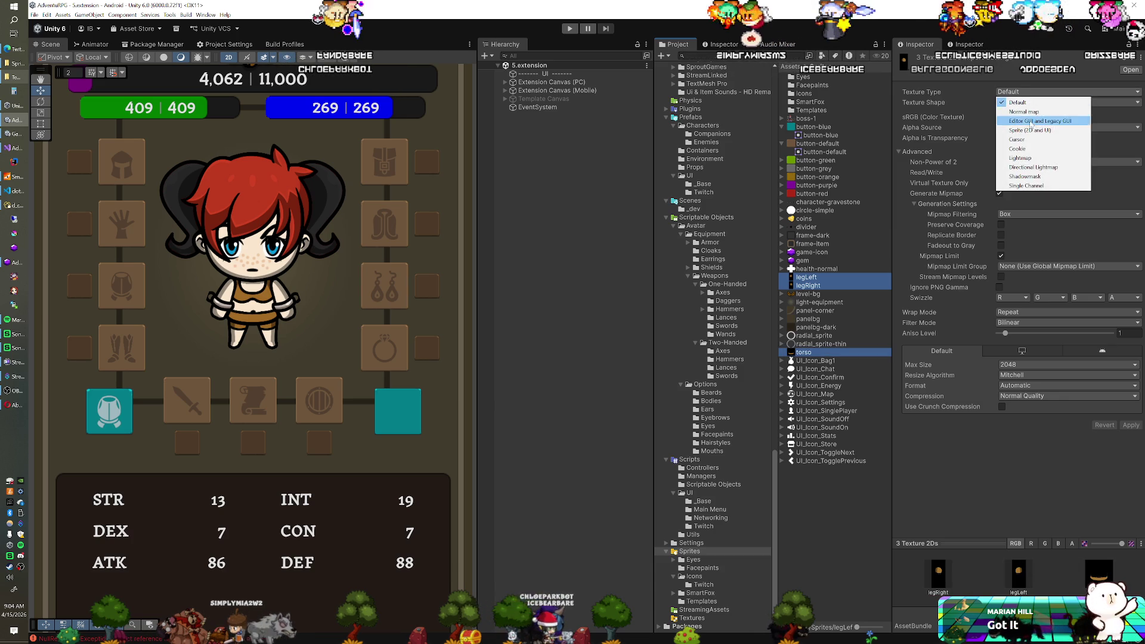
{"action": "left_click", "coordinate": [1021, 119]}
{"action": "left_click", "coordinate": [1021, 118]}
{"action": "left_click", "coordinate": [1049, 127]}
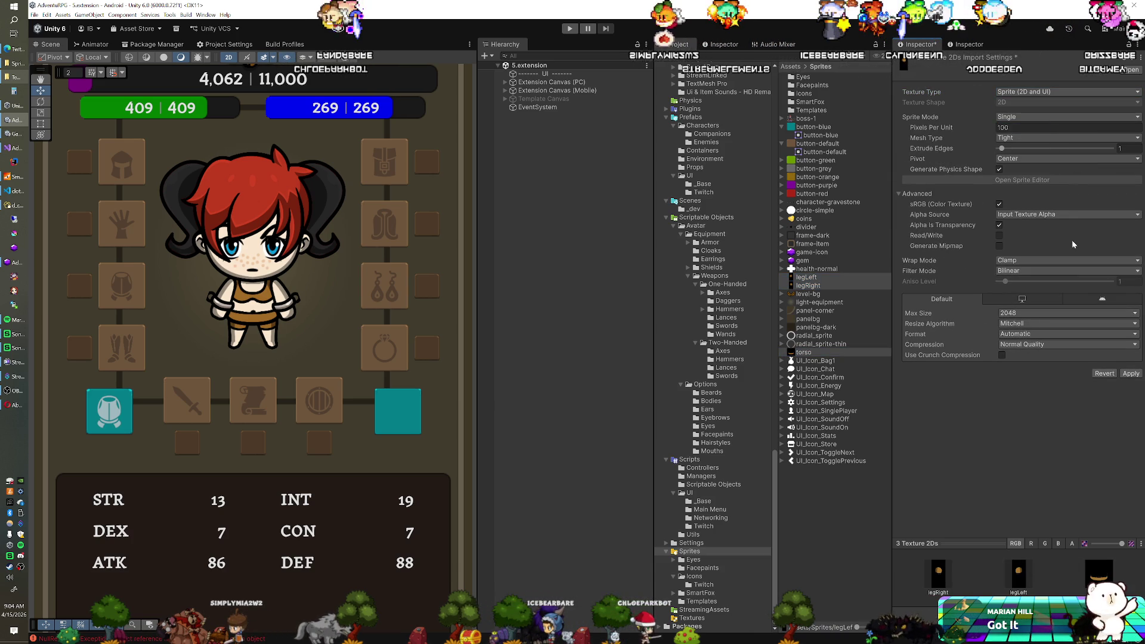
{"action": "left_click", "coordinate": [1129, 374]}
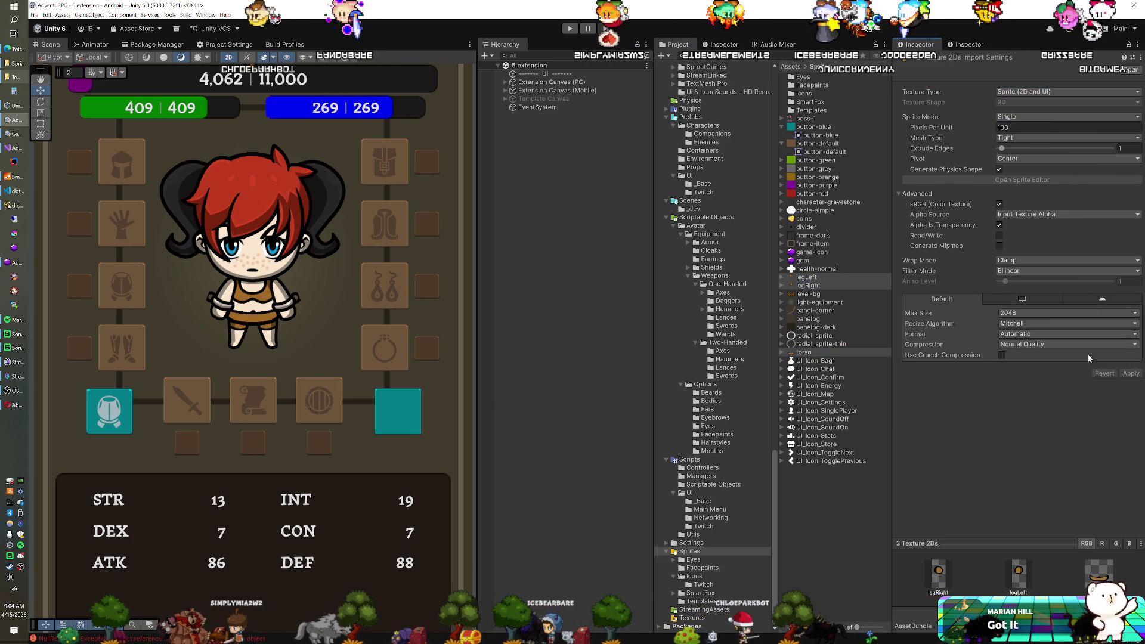
- Expand Extension Canvas (Mobile) and its Panel (Headered) in the Hierarchy
{"action": "left_click", "coordinate": [505, 82]}
{"action": "left_click", "coordinate": [505, 82]}
{"action": "left_click", "coordinate": [505, 90]}
{"action": "left_click", "coordinate": [510, 99]}
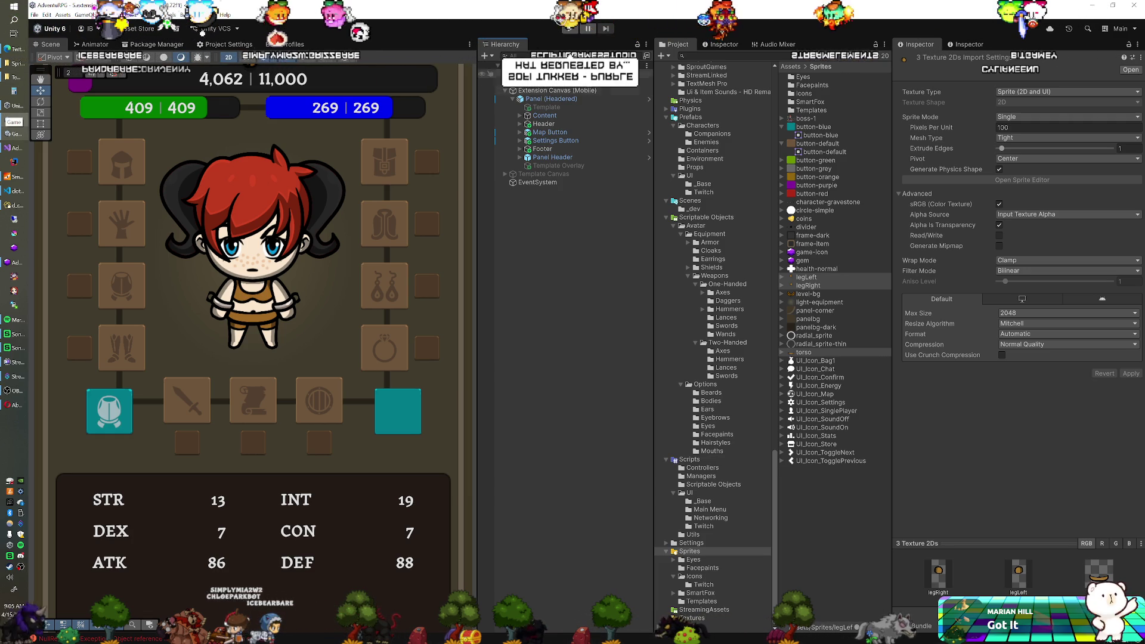
- Expand Content › Equipment › Avatar down to Leg L and Leg R
{"action": "left_click", "coordinate": [520, 116]}
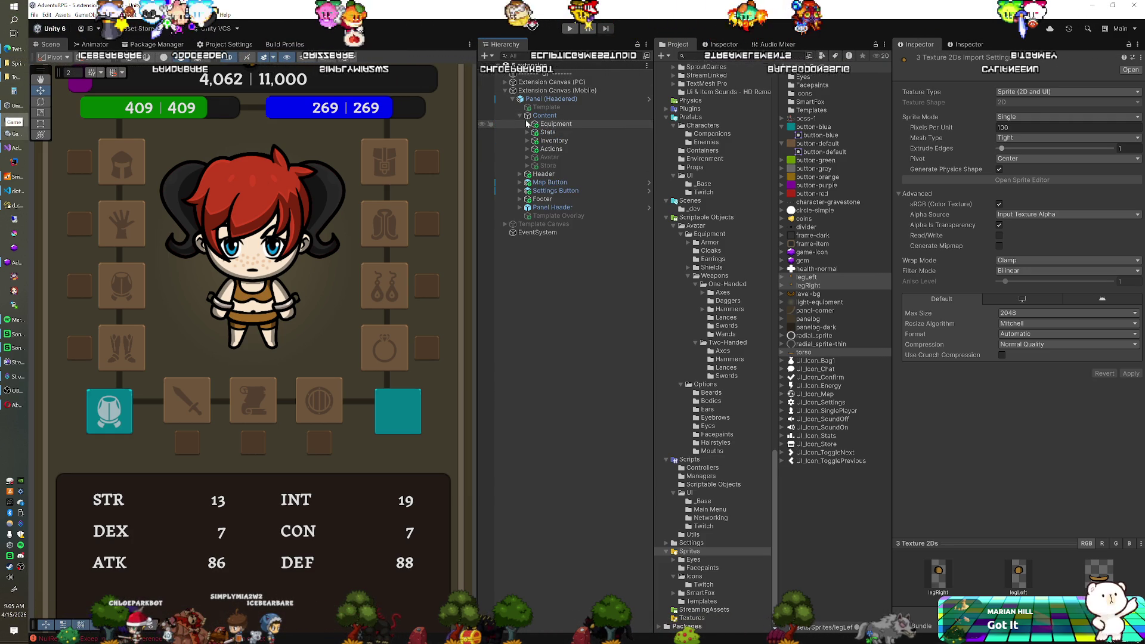
{"action": "left_click", "coordinate": [527, 123]}
{"action": "left_click", "coordinate": [531, 140]}
{"action": "left_click", "coordinate": [533, 141]}
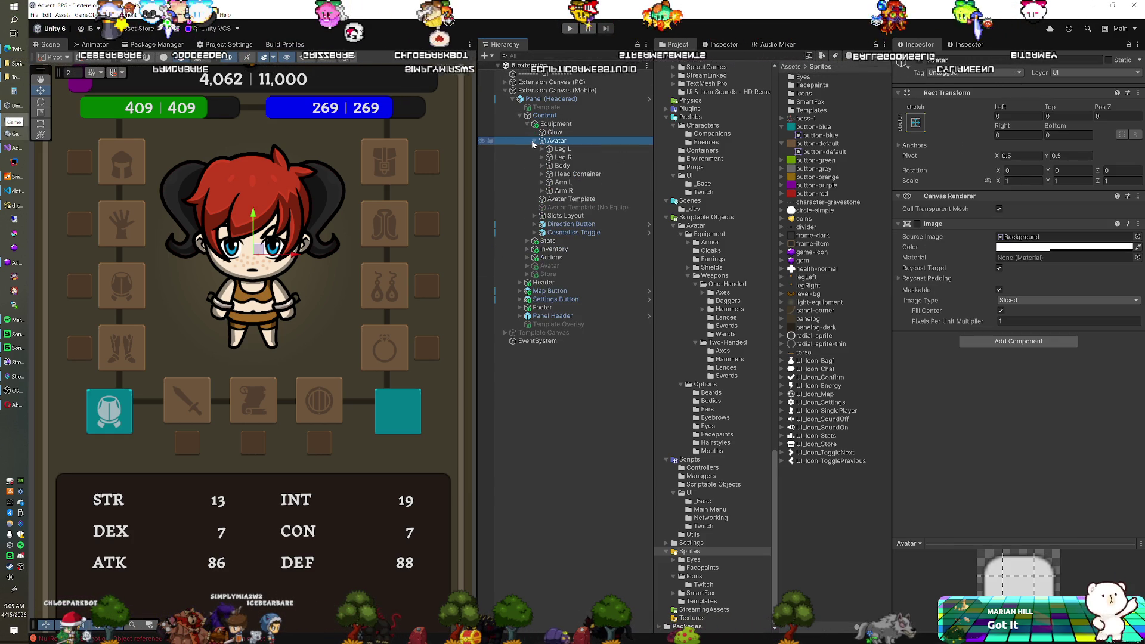
{"action": "left_click", "coordinate": [542, 149]}
{"action": "left_click", "coordinate": [541, 166]}
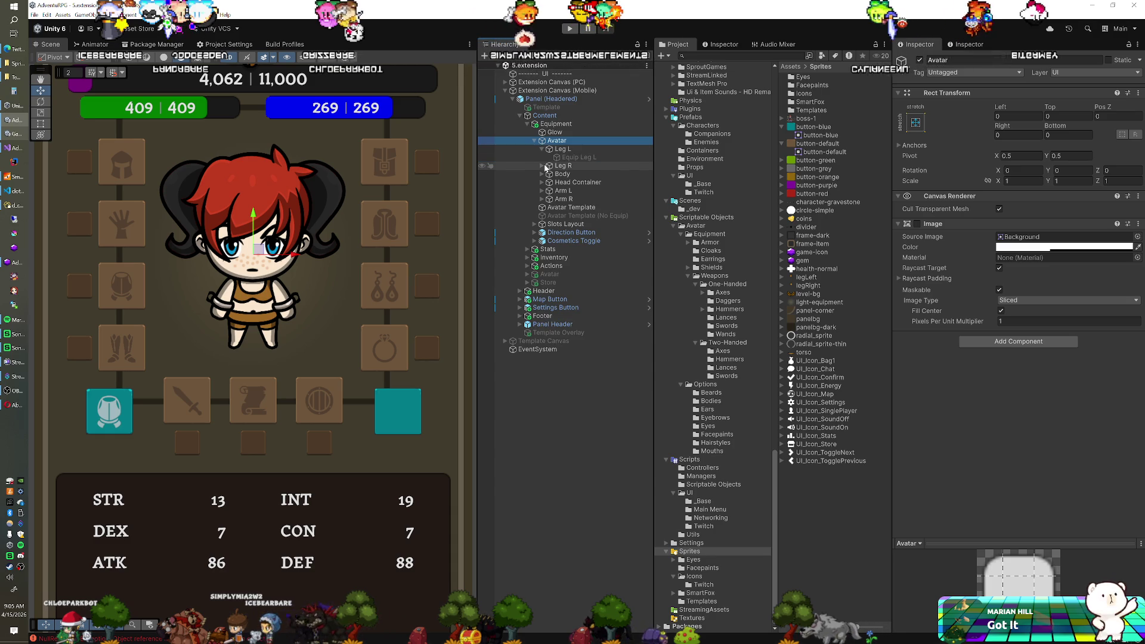
- Duplicate the Equip Leg objects as Clothing Leg L and Clothing Leg R, above the Equip ones
{"action": "left_click", "coordinate": [569, 157]}
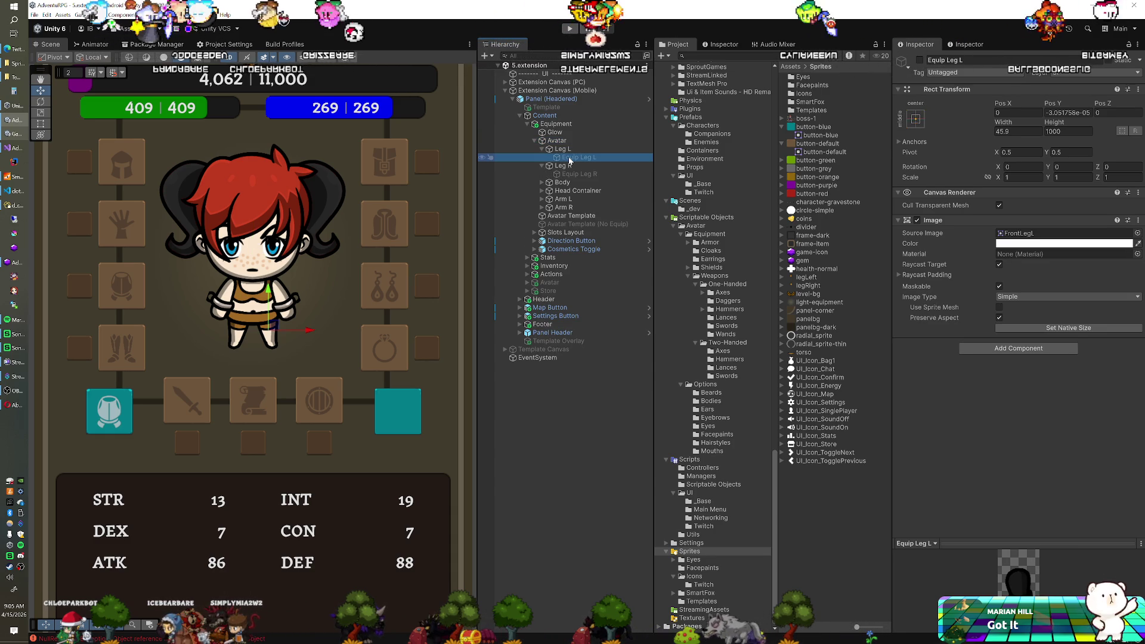
{"action": "key", "text": "ctrl+d"}
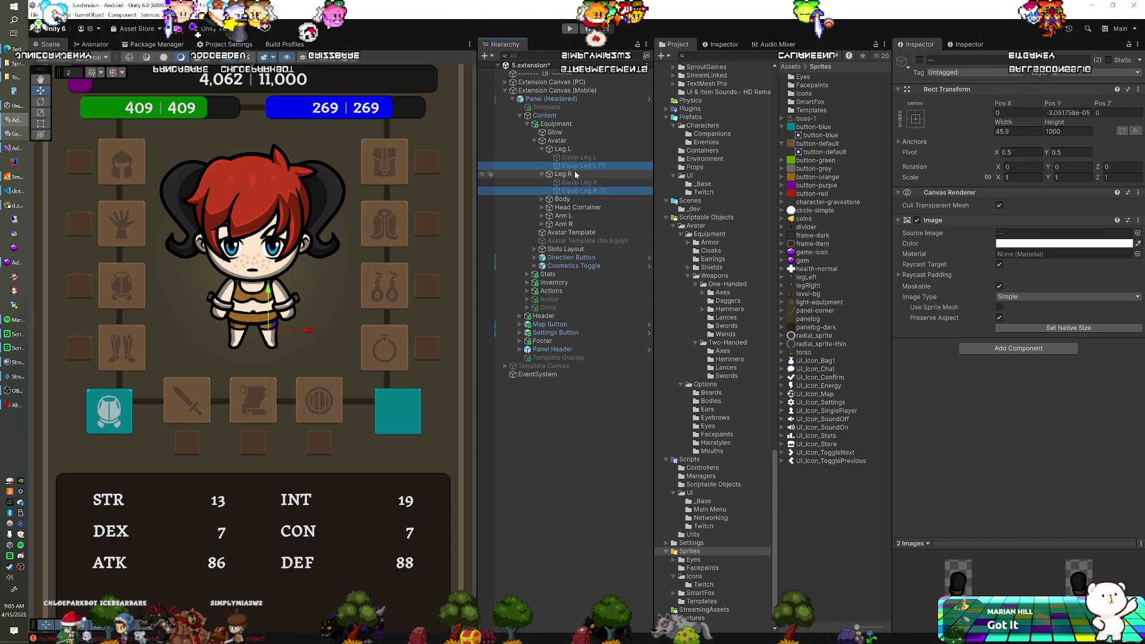
{"action": "left_click", "coordinate": [584, 166]}
{"action": "key", "text": "F2"}
{"action": "type", "text": "Q"}
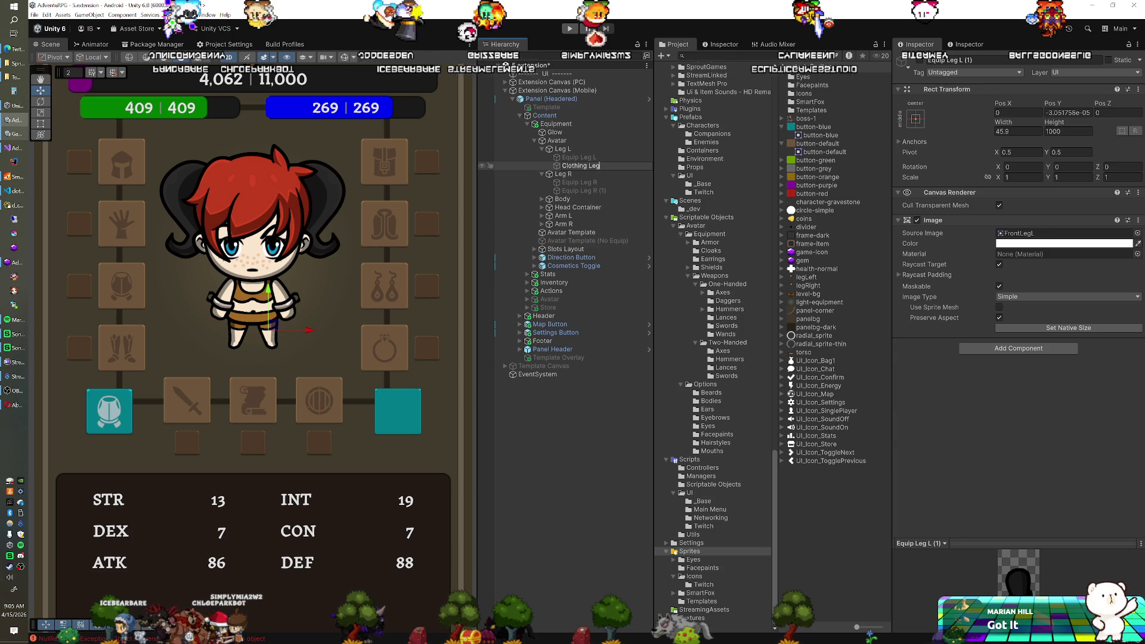
{"action": "left_click", "coordinate": [583, 190]}
{"action": "key", "text": "F2"}
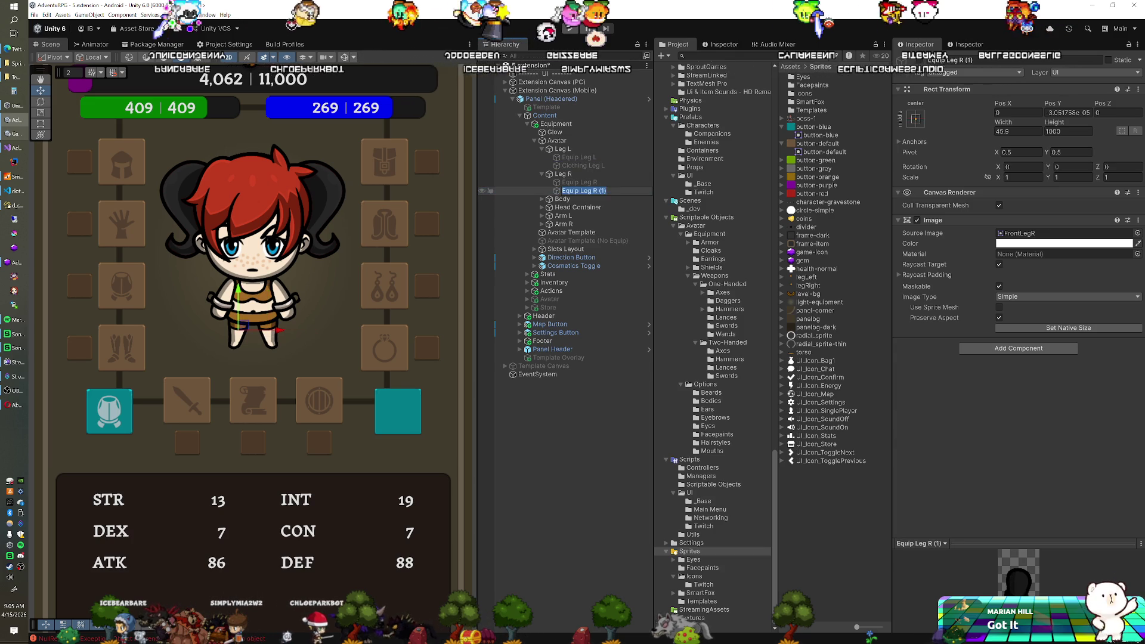
{"action": "type", "text": "CLoth"}
{"action": "key", "text": "BackSpace"}
{"action": "key", "text": "BackSpace"}
{"action": "key", "text": "BackSpace"}
{"action": "type", "text": "lothing Leg R"}
{"action": "key", "text": "Return"}
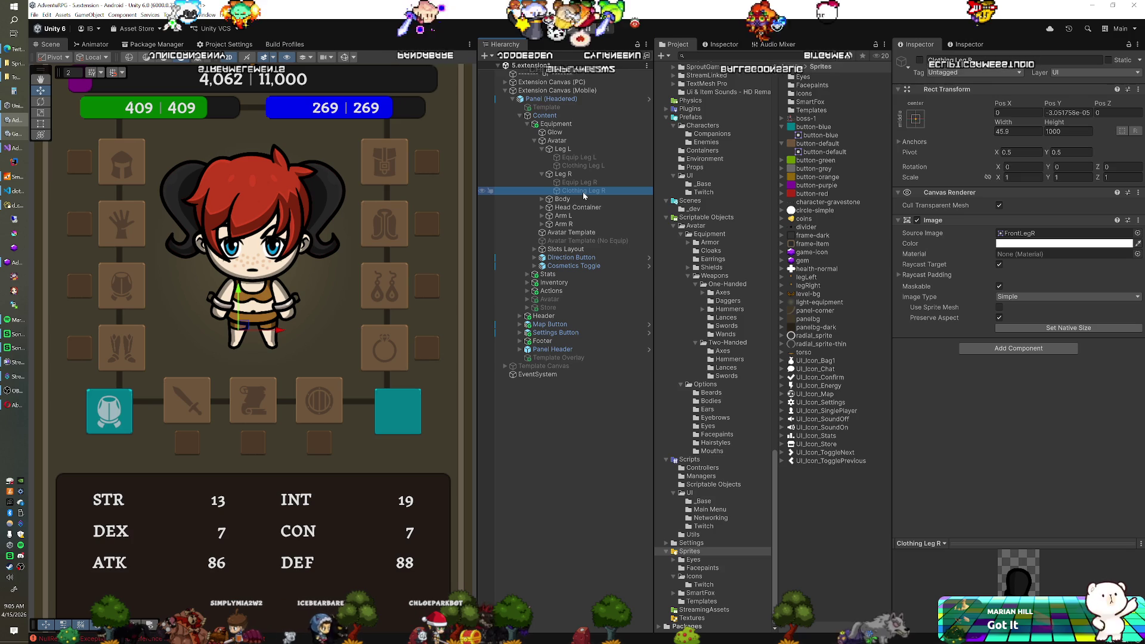
{"action": "left_click_drag", "start_coordinate": [582, 191], "coordinate": [587, 158]}
- Activate both clothing legs and give them the legLeft and legRight sprites
{"action": "left_click", "coordinate": [584, 182], "text": "ctrl"}
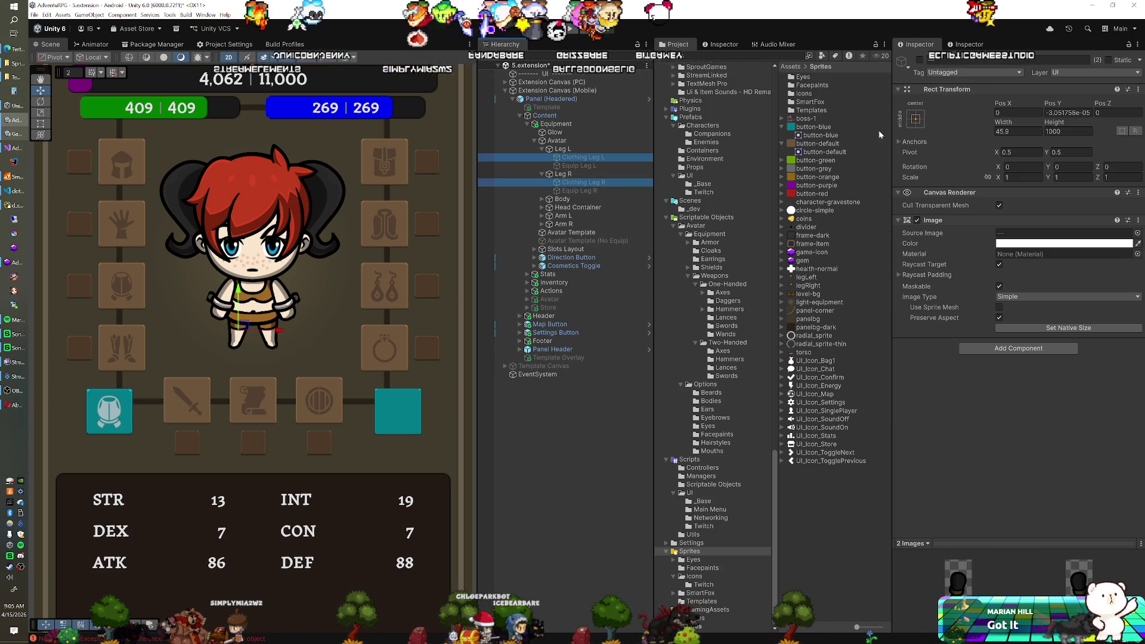
{"action": "left_click", "coordinate": [920, 60]}
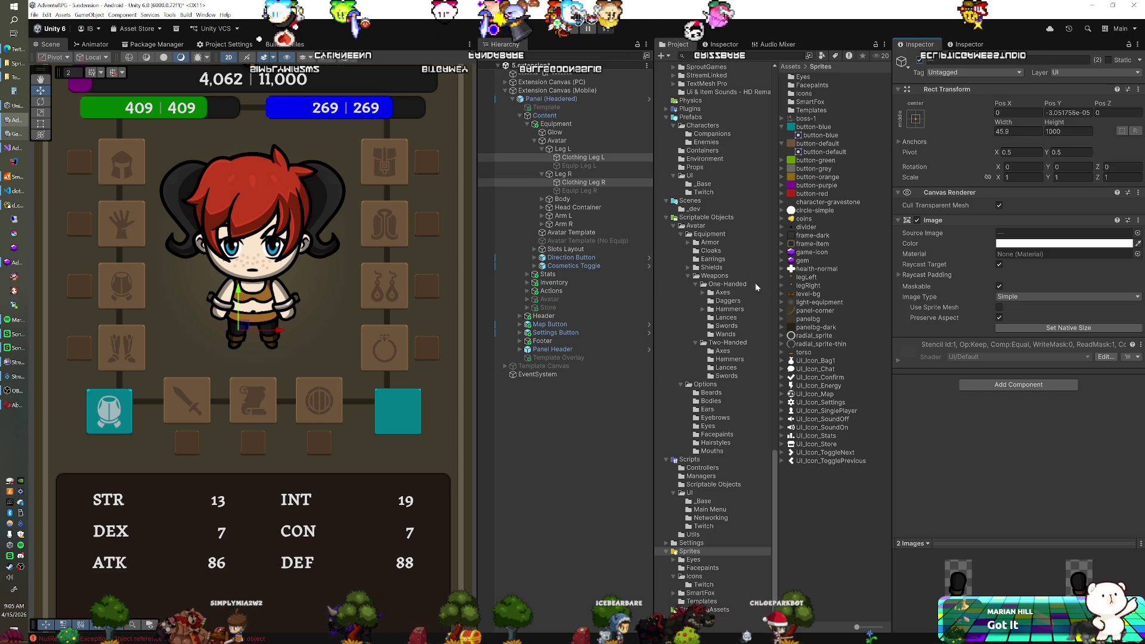
{"action": "left_click_drag", "start_coordinate": [923, 269], "coordinate": [1014, 234]}
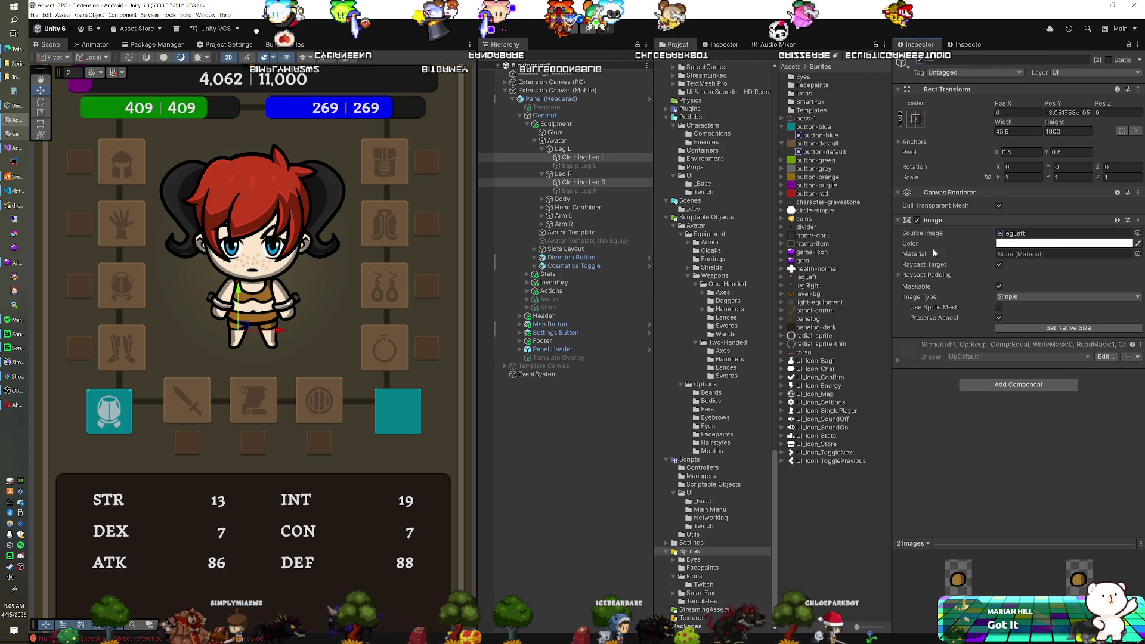
{"action": "left_click", "coordinate": [581, 183]}
{"action": "left_click_drag", "start_coordinate": [808, 285], "coordinate": [1014, 233]}
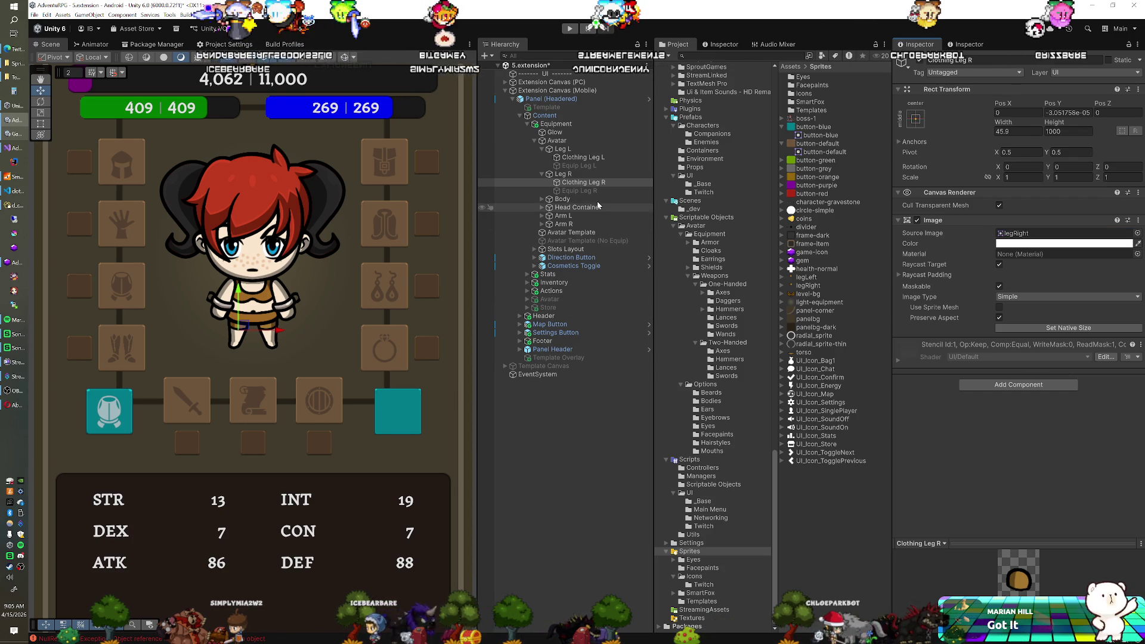
- Tint Leg R pale cream (FAE6CE), then select Equip Leg L and Equip Leg R together
{"action": "left_click", "coordinate": [566, 149]}
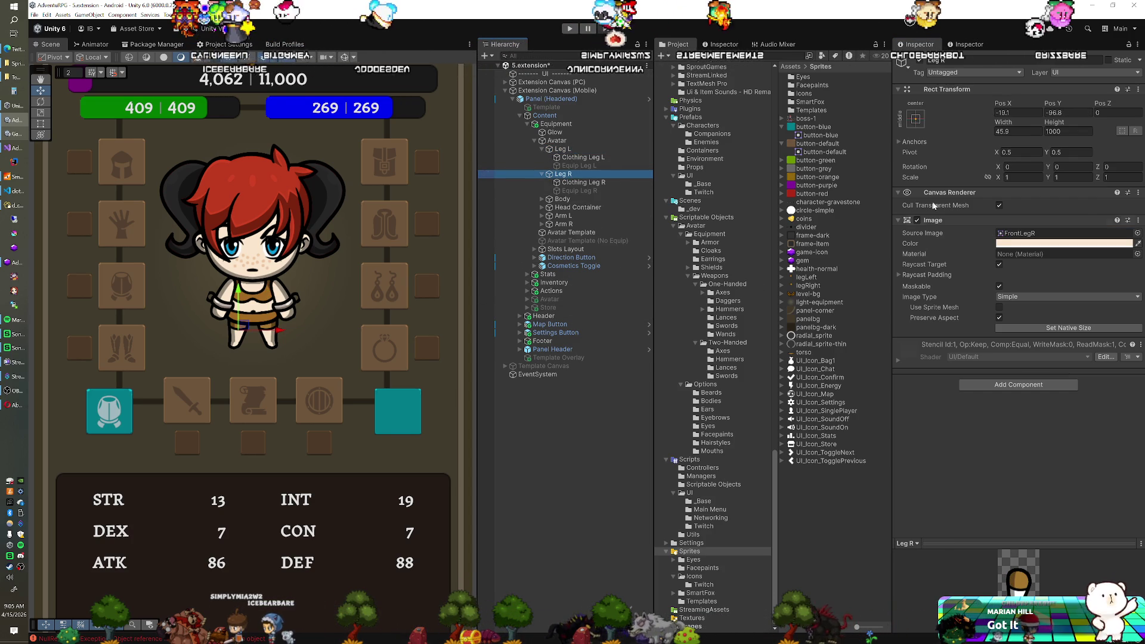
{"action": "left_click", "coordinate": [1077, 245]}
{"action": "left_click", "coordinate": [1102, 327]}
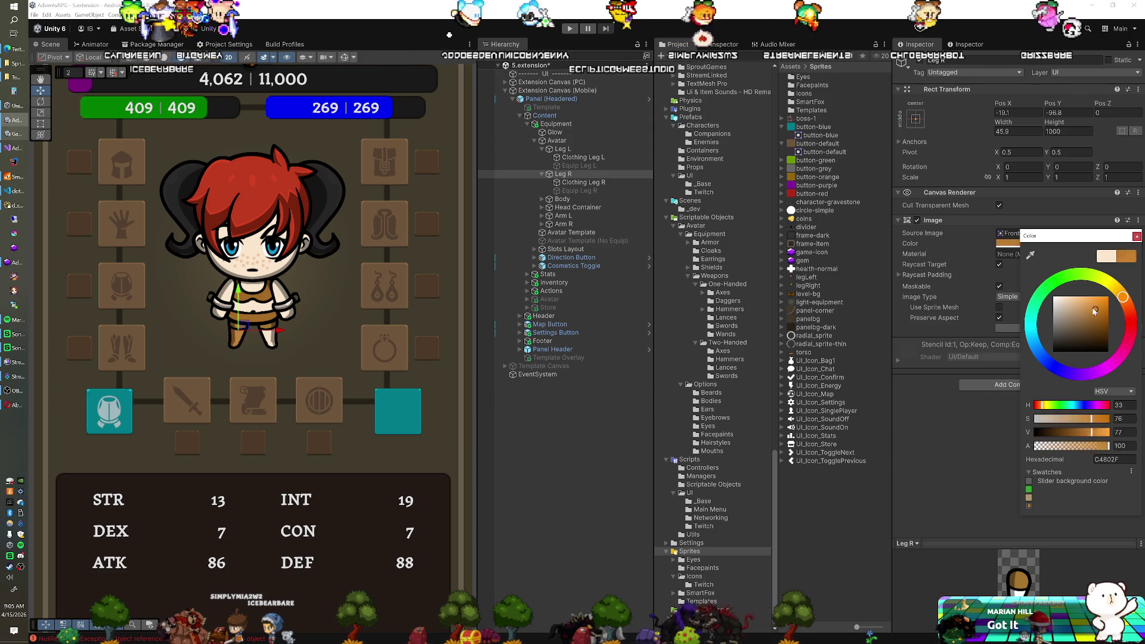
{"action": "left_click", "coordinate": [1061, 297]}
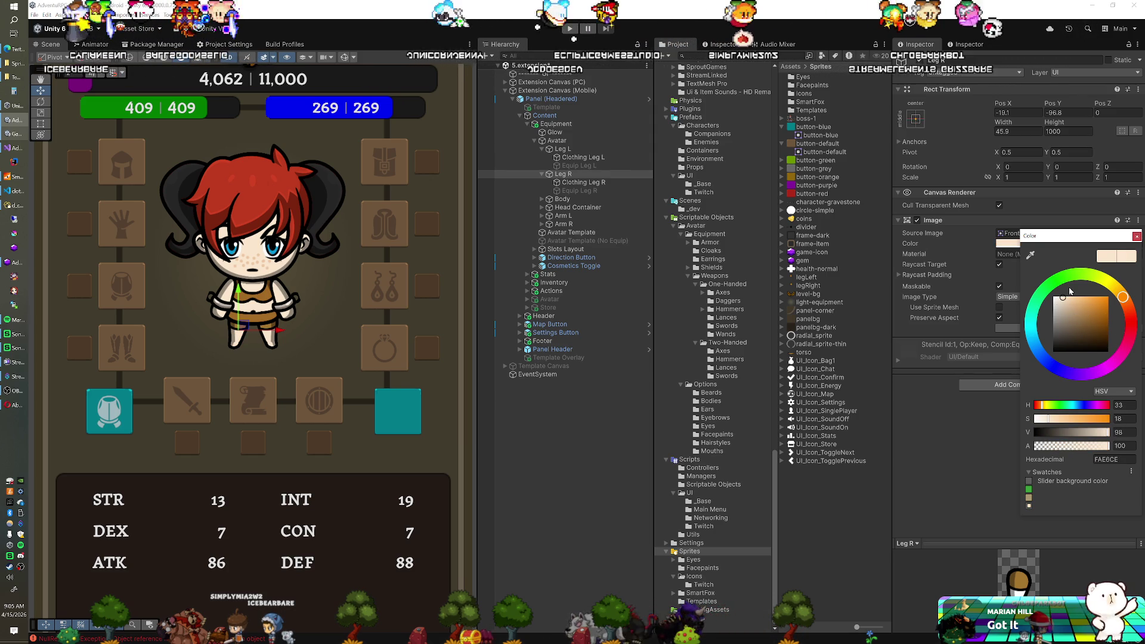
{"action": "left_click", "coordinate": [1135, 236]}
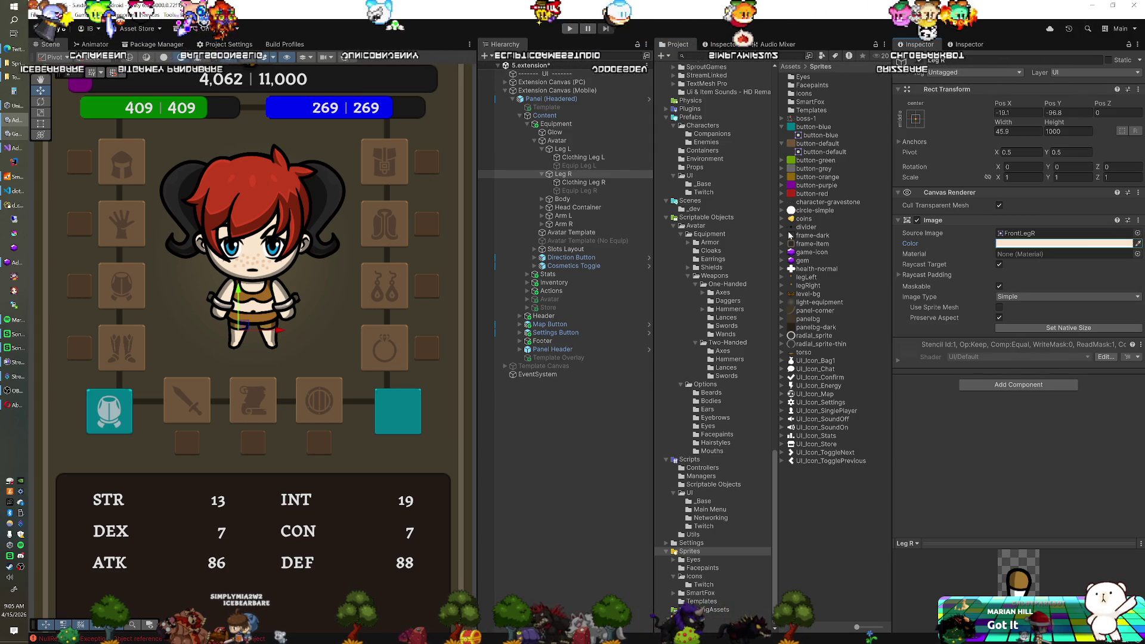
{"action": "left_click", "coordinate": [578, 165]}
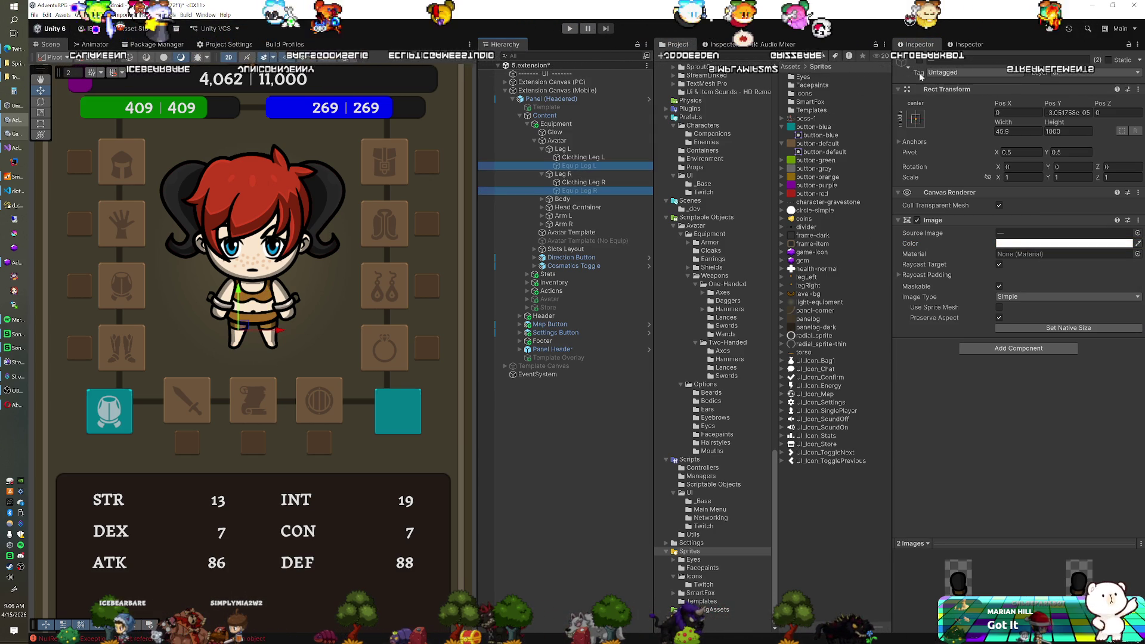
{"action": "left_click", "coordinate": [579, 189], "text": "ctrl"}
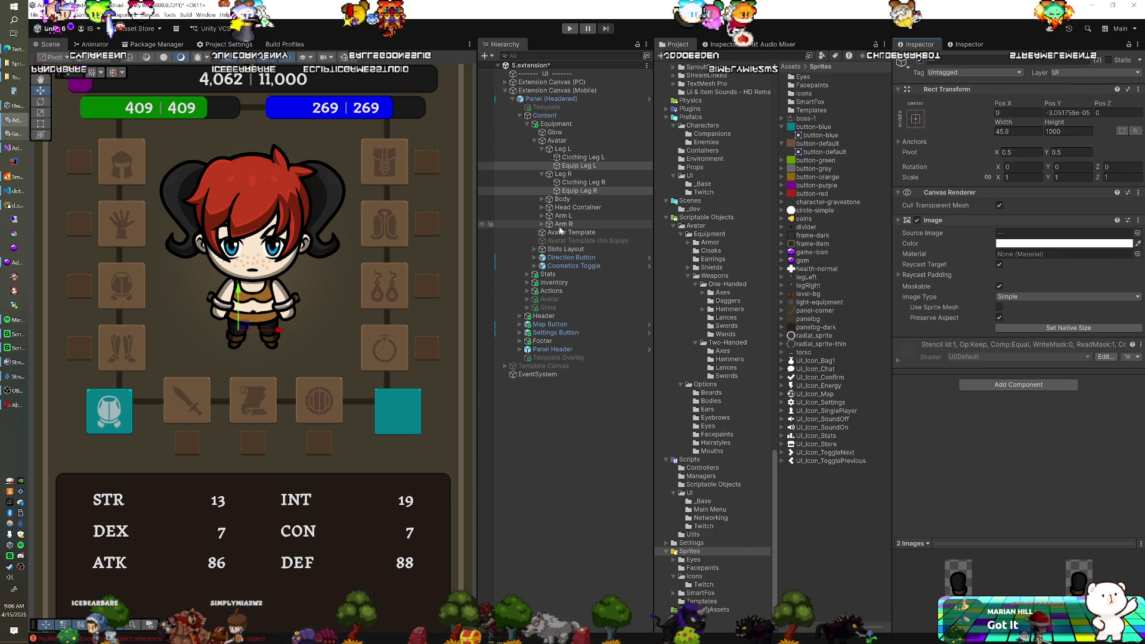
- Rename Body to Torso and delete the duplicate Body (1)
{"action": "left_click", "coordinate": [542, 199]}
{"action": "left_click", "coordinate": [578, 200]}
{"action": "key", "text": "ctrl+d"}
{"action": "left_click", "coordinate": [568, 199]}
{"action": "key", "text": "F2"}
{"action": "type", "text": "Torso"}
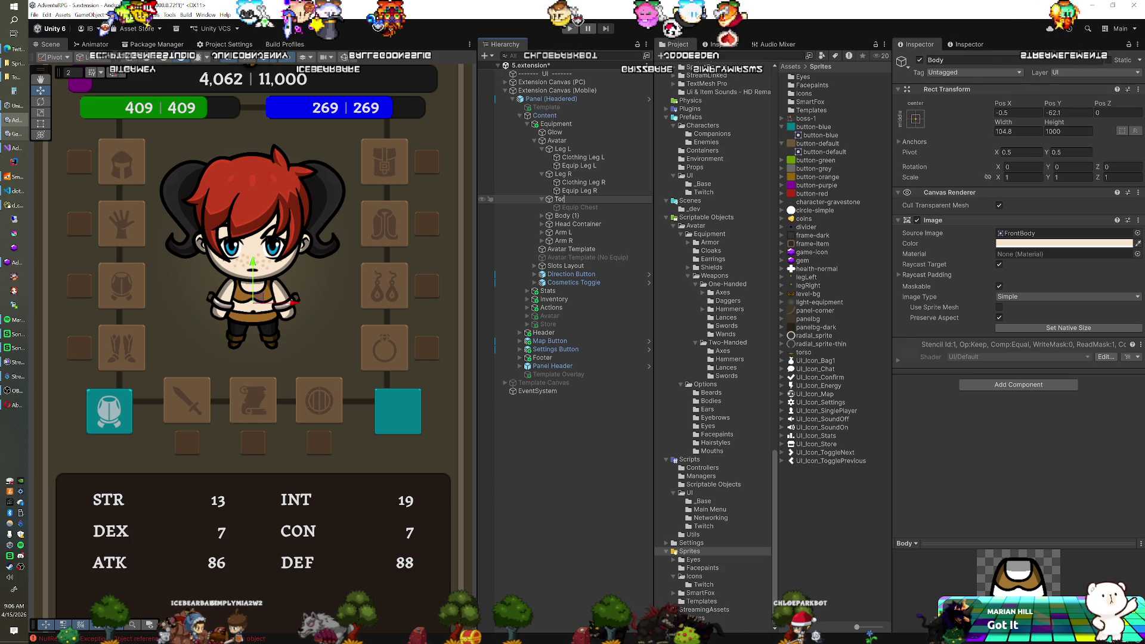
{"action": "key", "text": "Return"}
{"action": "left_click", "coordinate": [542, 216]}
{"action": "left_click", "coordinate": [549, 216]}
{"action": "key", "text": "Delete"}
- Duplicate Equip Chest into Clothing Torso and Equip Torso, with Clothing Torso first
{"action": "left_click", "coordinate": [564, 209]}
{"action": "key", "text": "ctrl+d"}
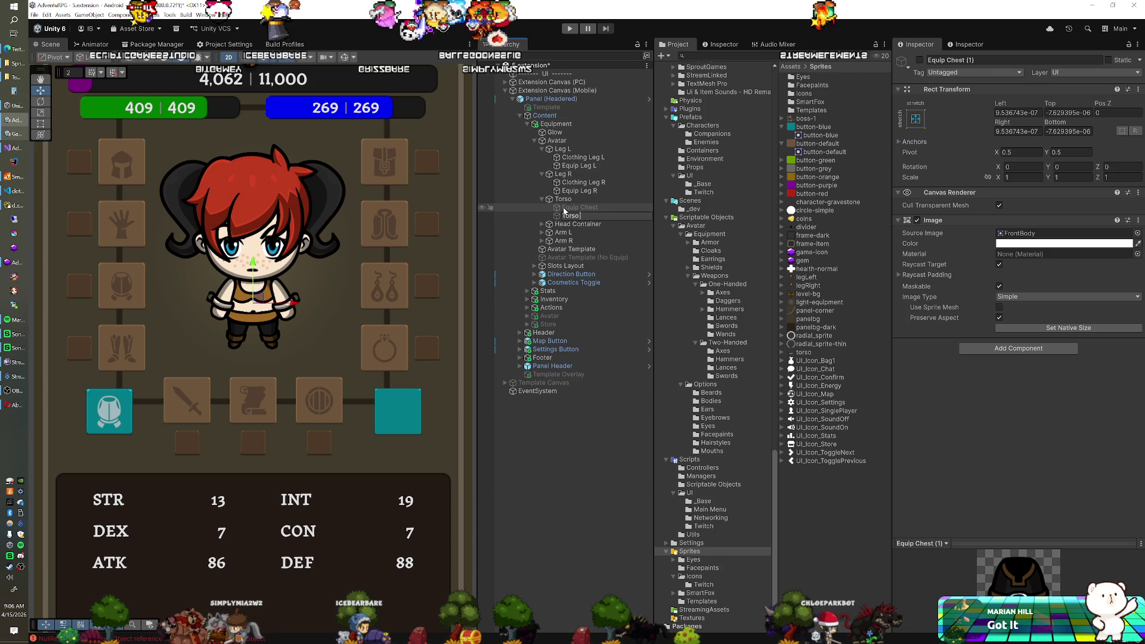
{"action": "type", "text": "Clothing T"}
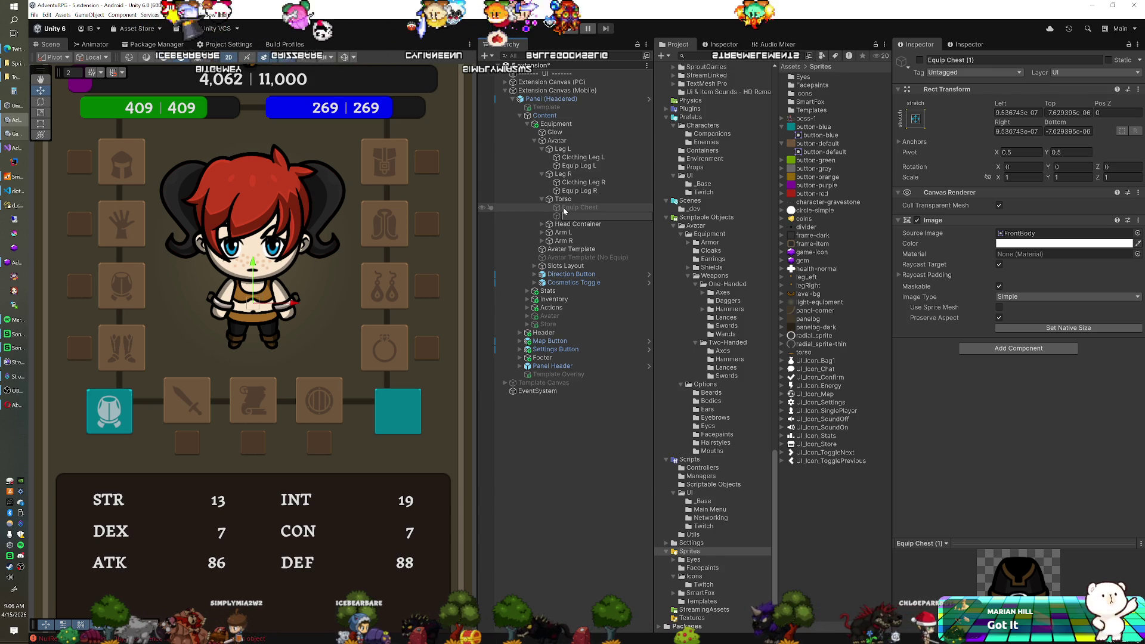
{"action": "left_click", "coordinate": [563, 207]}
{"action": "key", "text": "F2"}
{"action": "type", "text": "Equip Torso"}
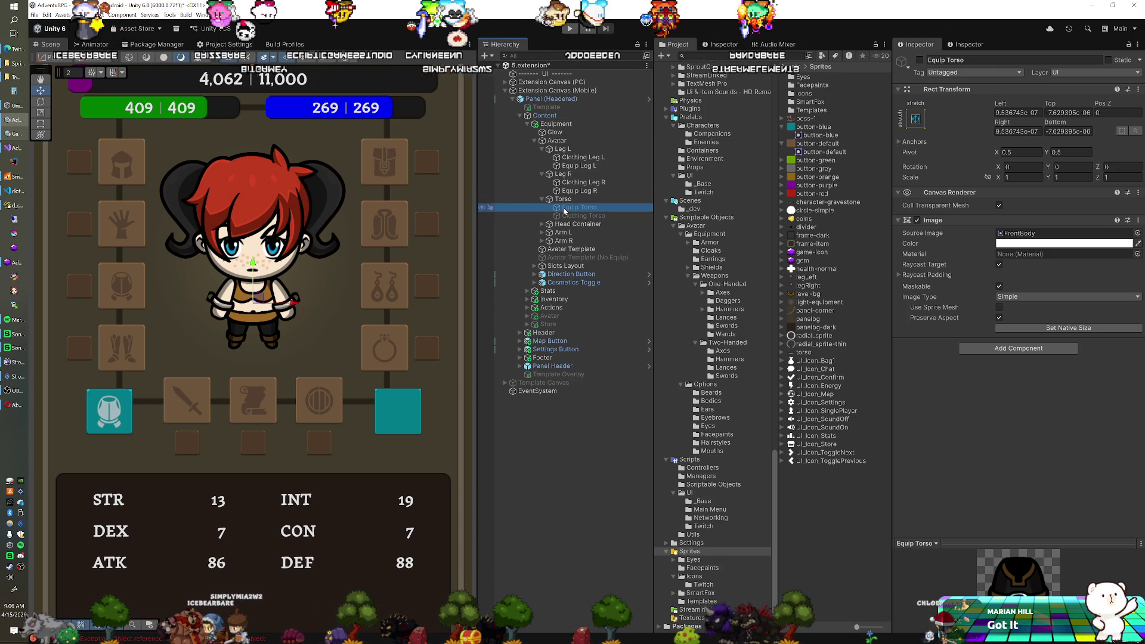
{"action": "left_click_drag", "start_coordinate": [569, 216], "coordinate": [577, 207]}
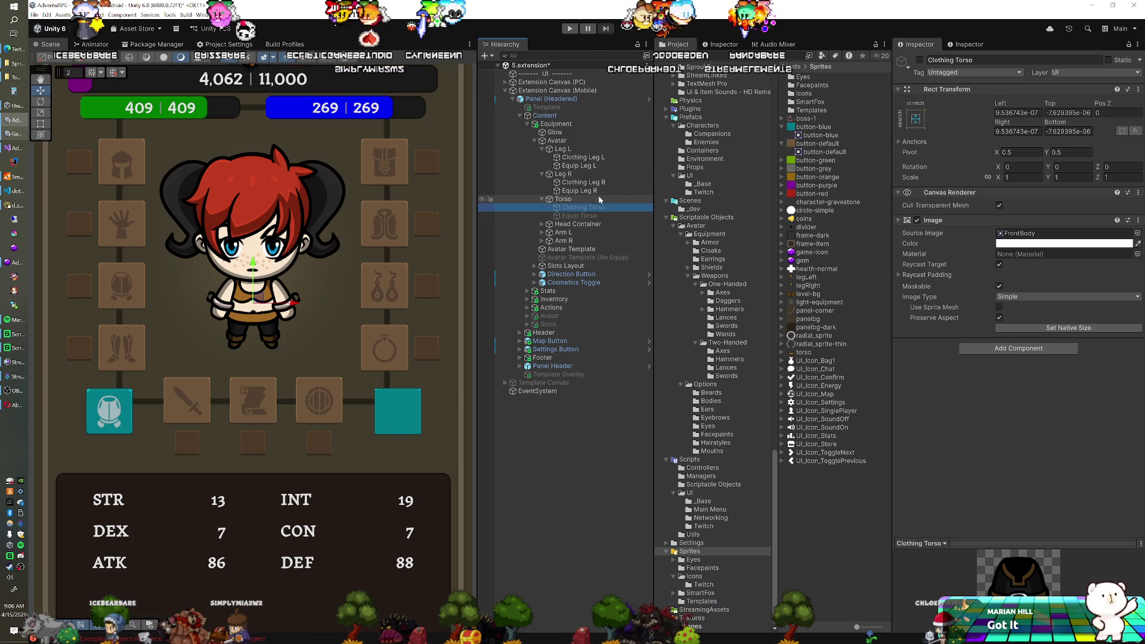
- Enable Clothing Torso with the torso sprite, then bring up File Explorer's Templates folder
{"action": "left_click", "coordinate": [919, 60]}
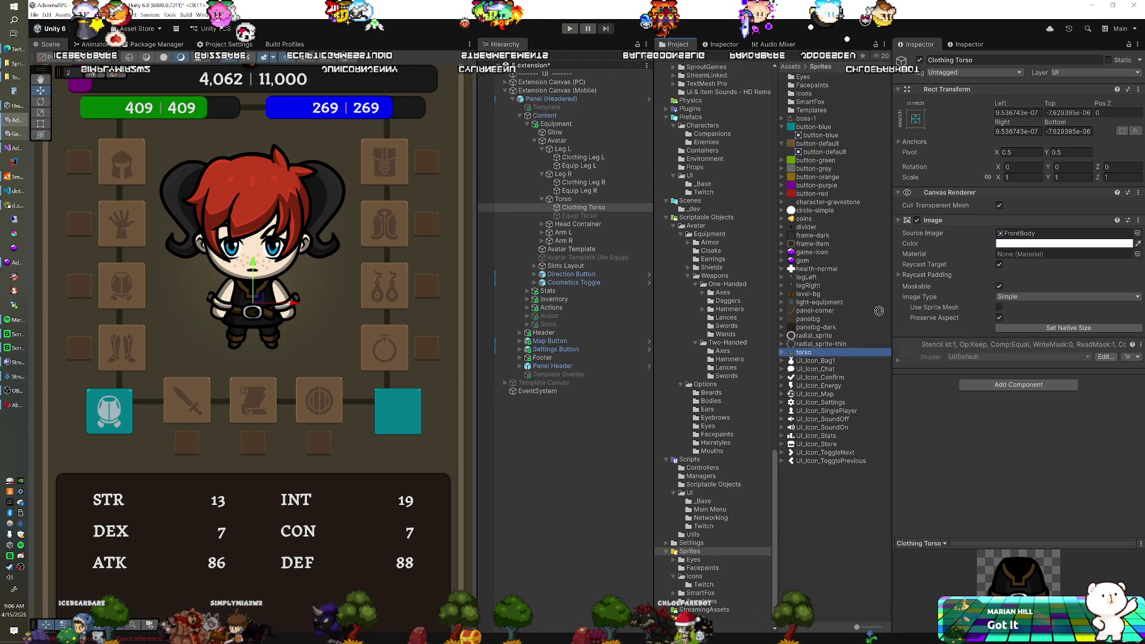
{"action": "left_click_drag", "start_coordinate": [1007, 240], "coordinate": [1007, 240]}
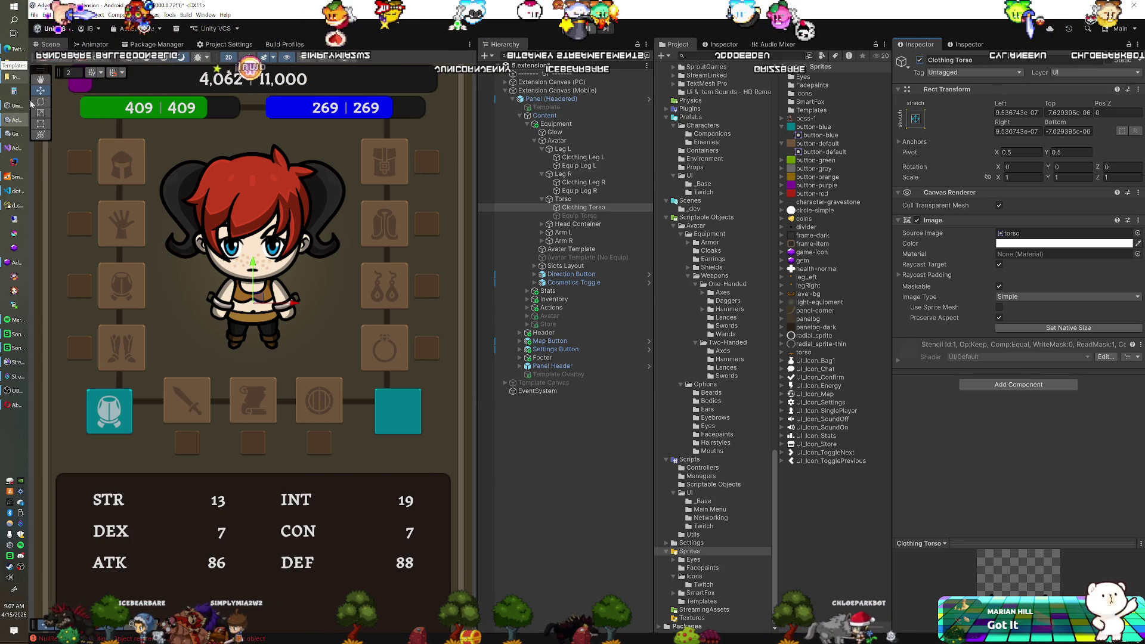
{"action": "left_click", "coordinate": [6, 76]}
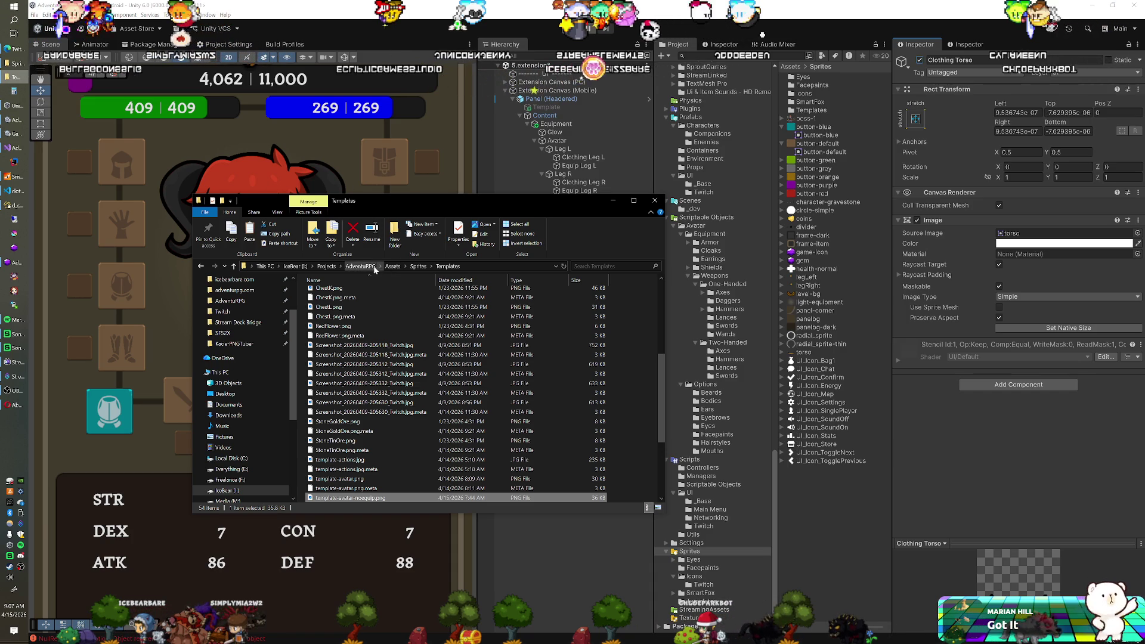
- Browse adventurpg.com › httpdocs › assets › sprites › character › clothing › Type2, then select torso1 in Unity
{"action": "scroll", "coordinate": [238, 358], "scroll_direction": "up", "scroll_amount": 2}
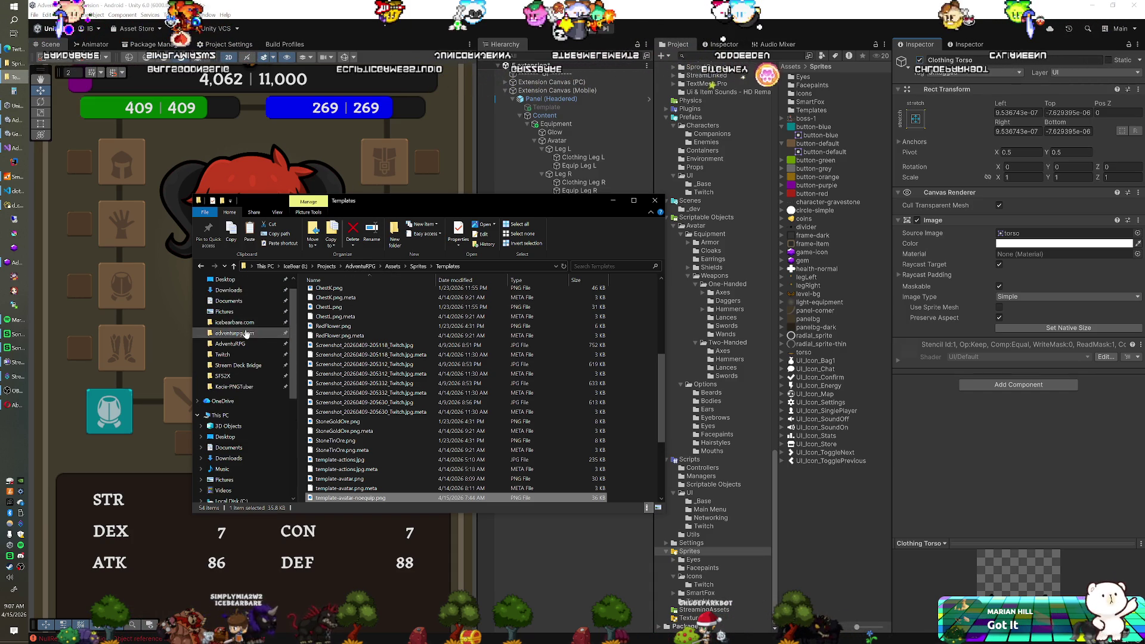
{"action": "left_click", "coordinate": [235, 332]}
{"action": "double_click", "coordinate": [334, 302]}
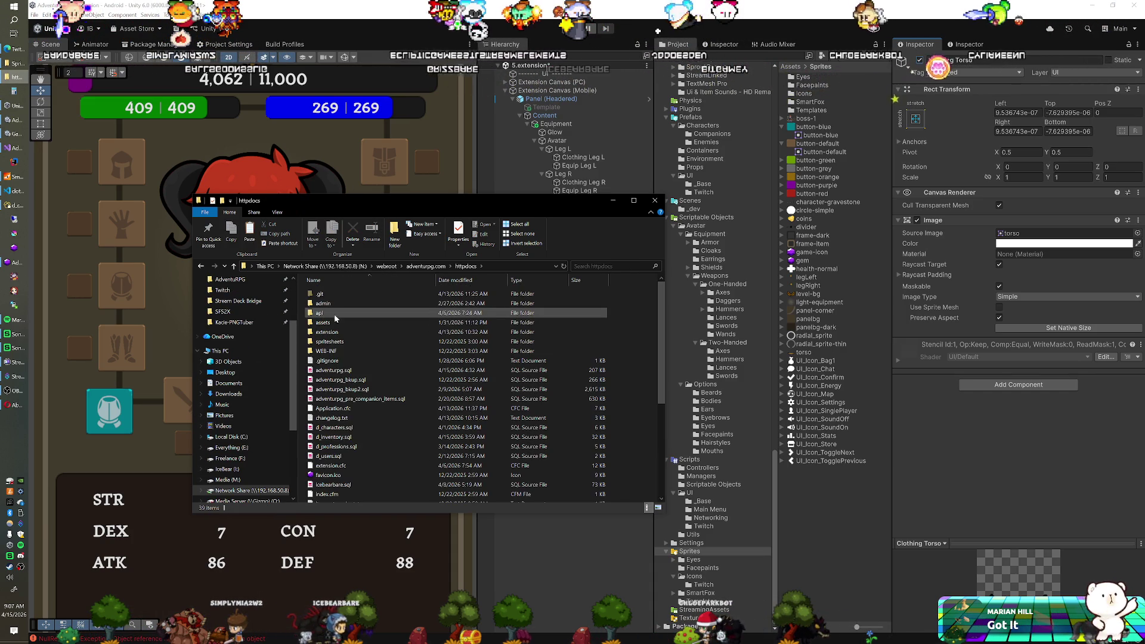
{"action": "double_click", "coordinate": [331, 323]}
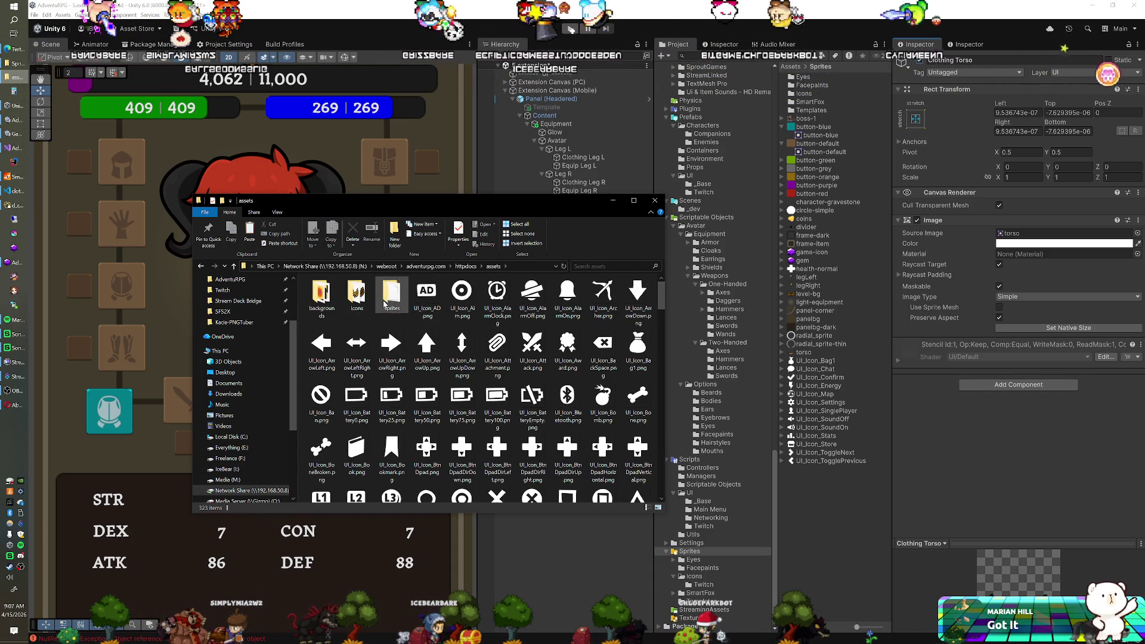
{"action": "double_click", "coordinate": [386, 295]}
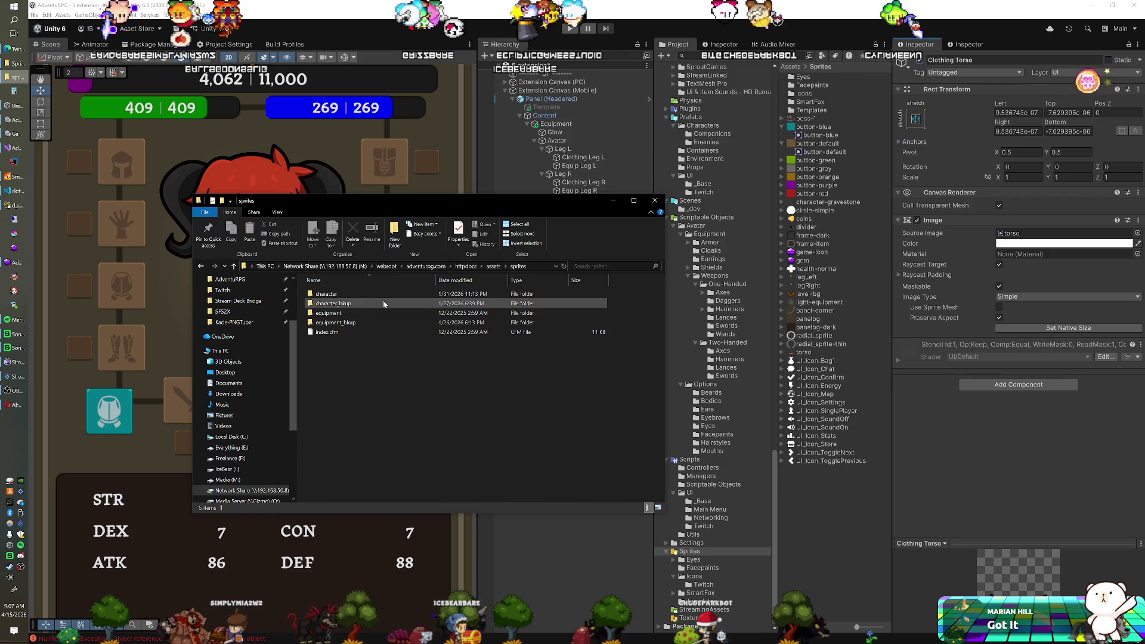
{"action": "double_click", "coordinate": [344, 294]}
{"action": "double_click", "coordinate": [334, 310]}
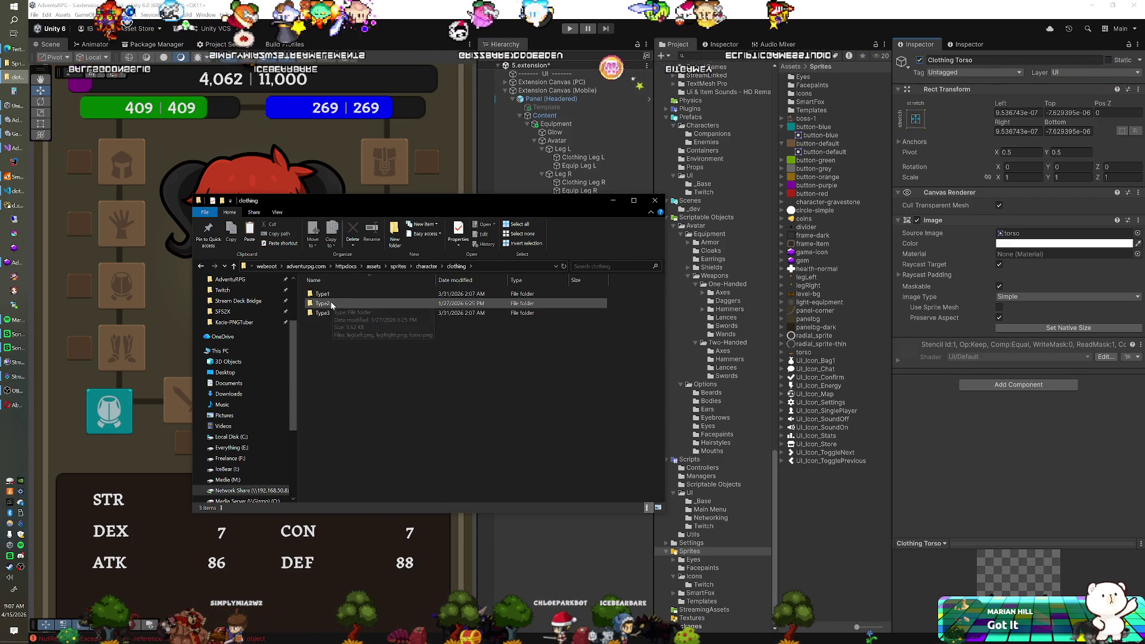
{"action": "double_click", "coordinate": [322, 304]}
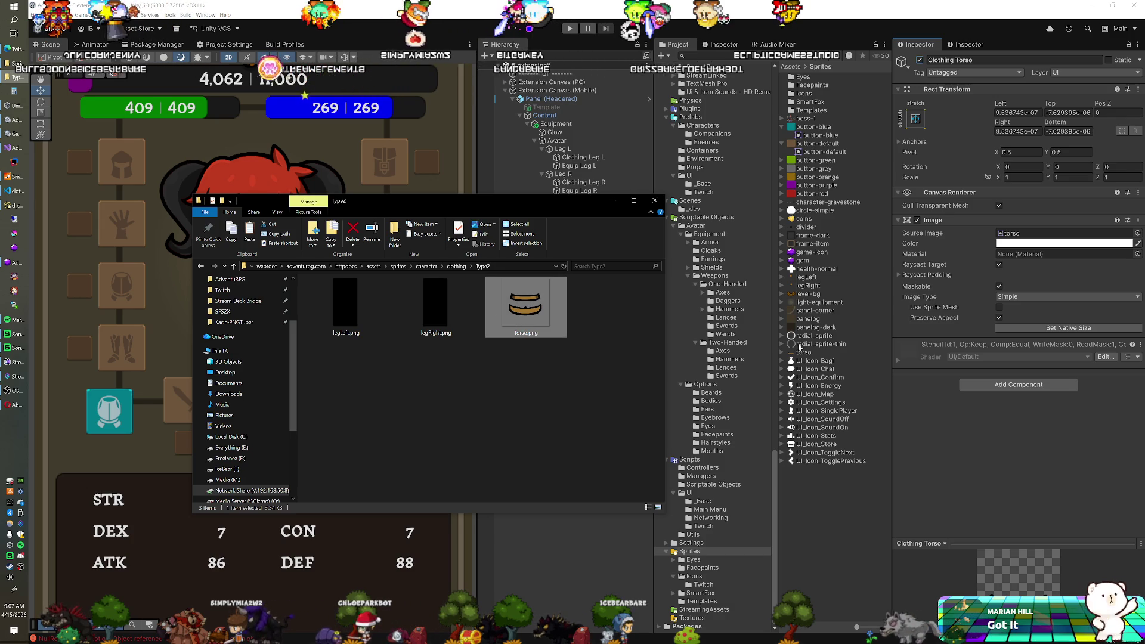
{"action": "left_click", "coordinate": [804, 353]}
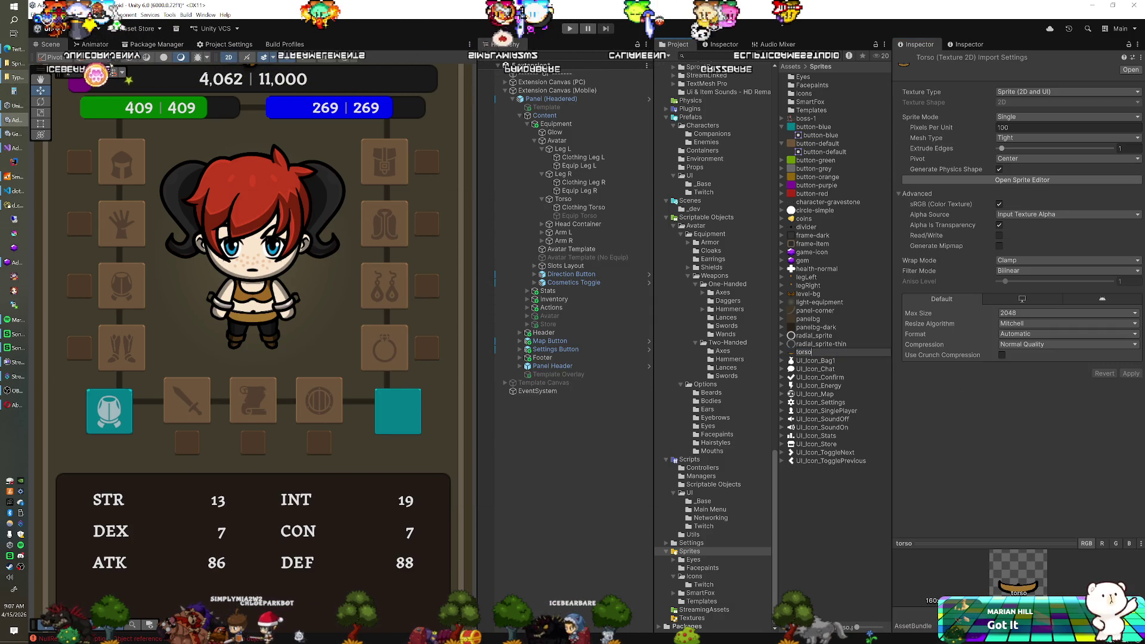
- Copy torso.png from Type2 into the project Sprites folder as torso2.png
{"action": "left_click", "coordinate": [14, 78]}
{"action": "left_click", "coordinate": [16, 66]}
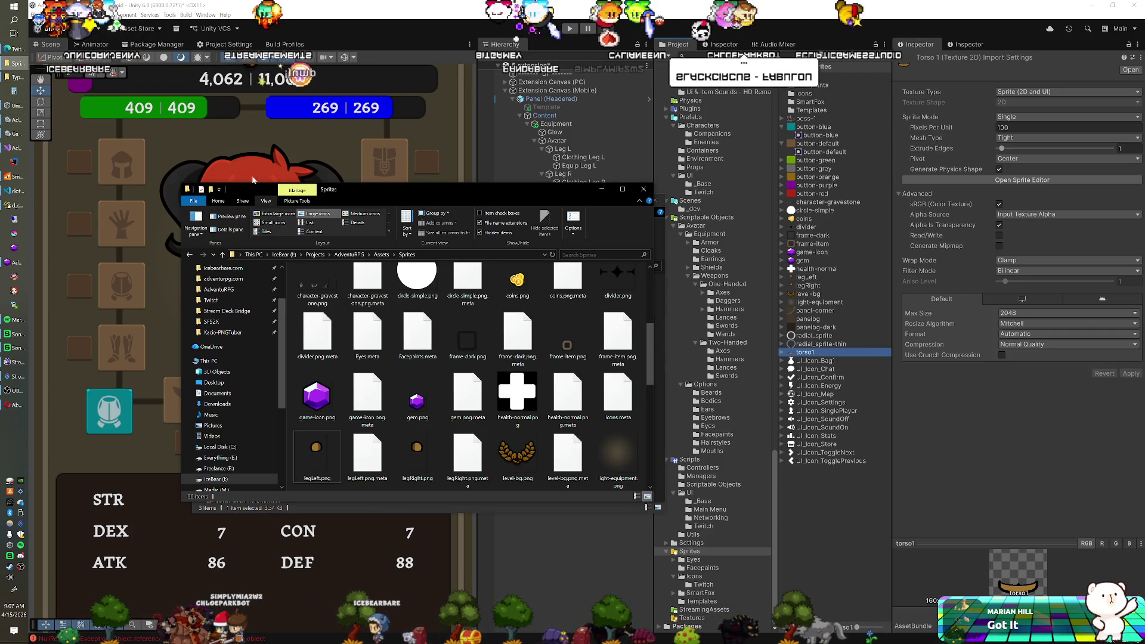
{"action": "mouse_move", "coordinate": [417, 189]}
{"action": "left_mouse_down"}
{"action": "mouse_move", "coordinate": [495, 211]}
{"action": "mouse_move", "coordinate": [781, 221]}
{"action": "left_mouse_up"}
{"action": "left_click", "coordinate": [534, 222]}
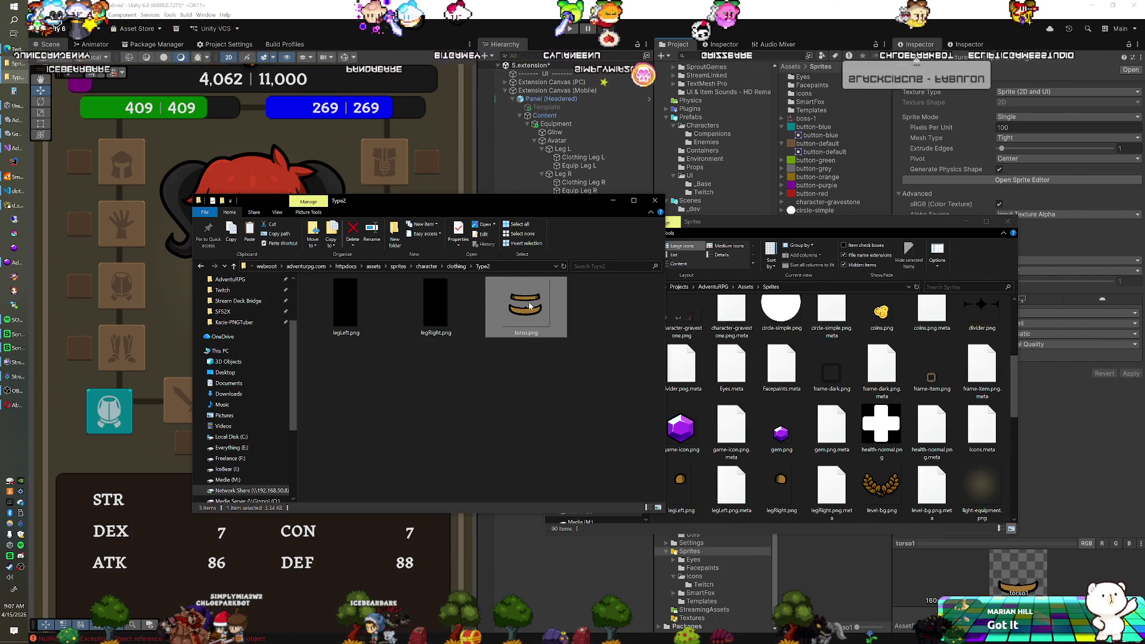
{"action": "left_click", "coordinate": [773, 362]}
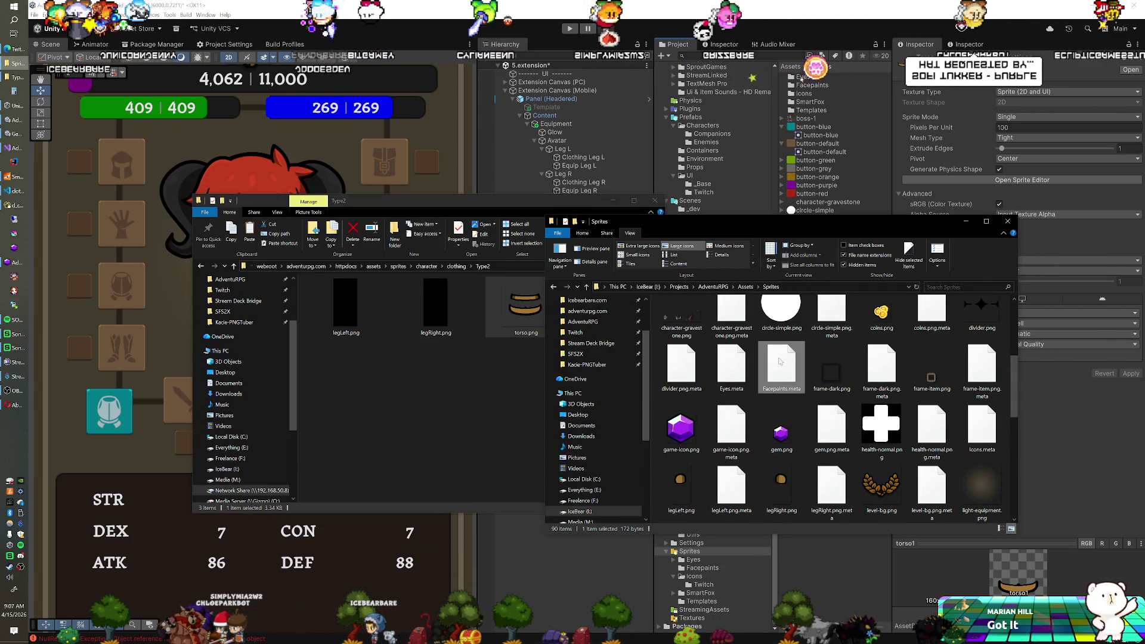
{"action": "key", "text": "ctrl+v"}
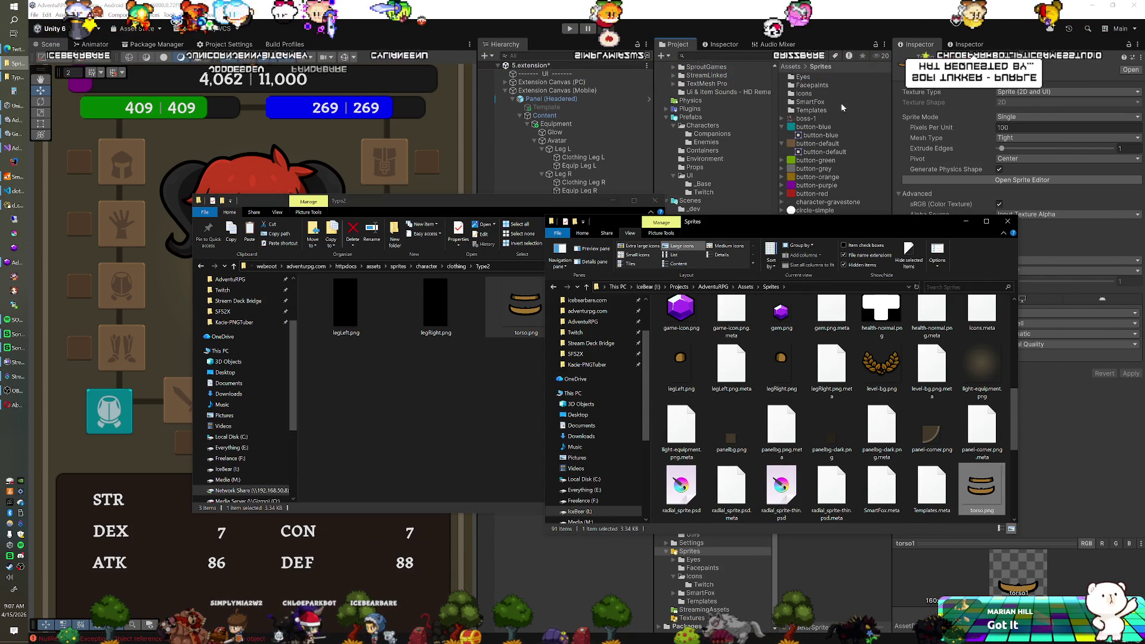
{"action": "left_click", "coordinate": [981, 511]}
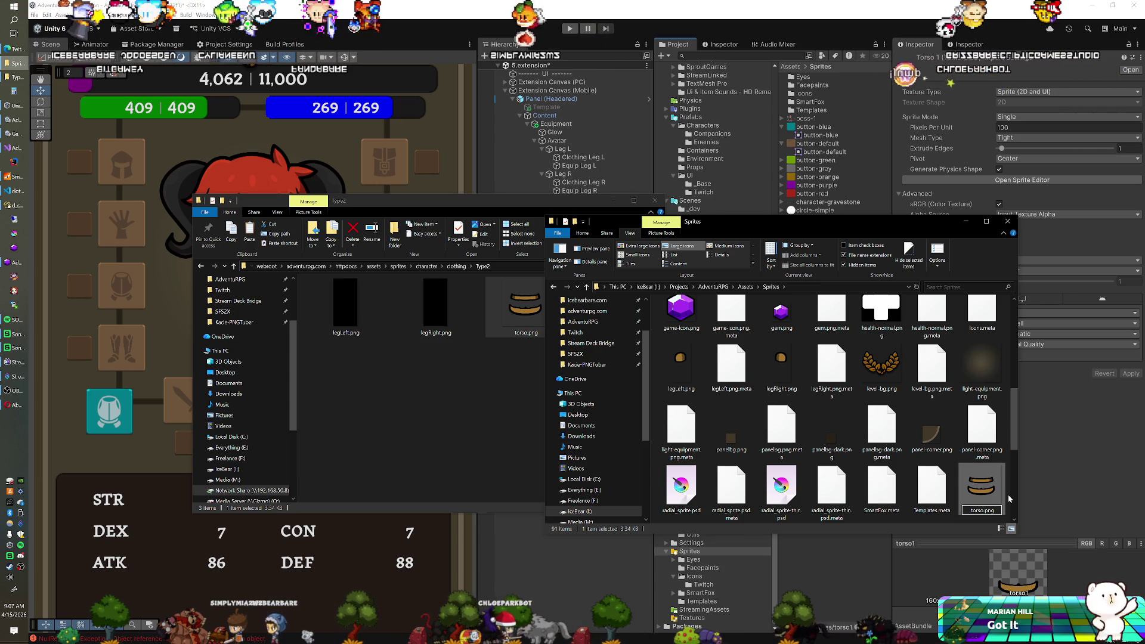
{"action": "type", "text": "torso2"}
{"action": "key", "text": "Return"}
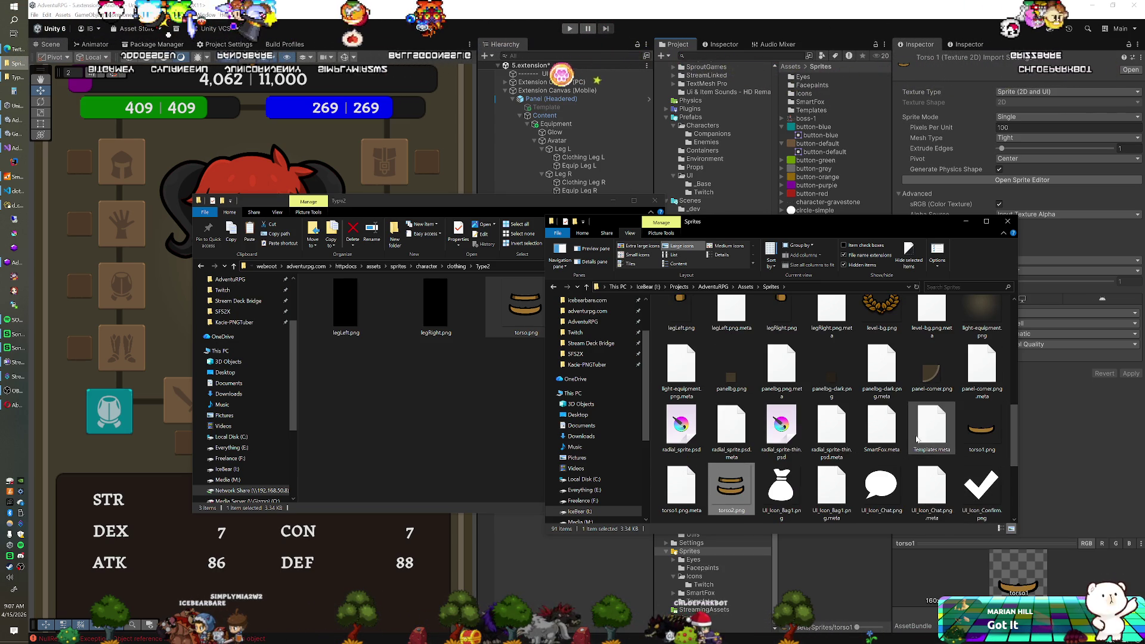
- Copy torso.png from the Type3 folder into Sprites as torso3.png and return to Unity
{"action": "left_click", "coordinate": [450, 406]}
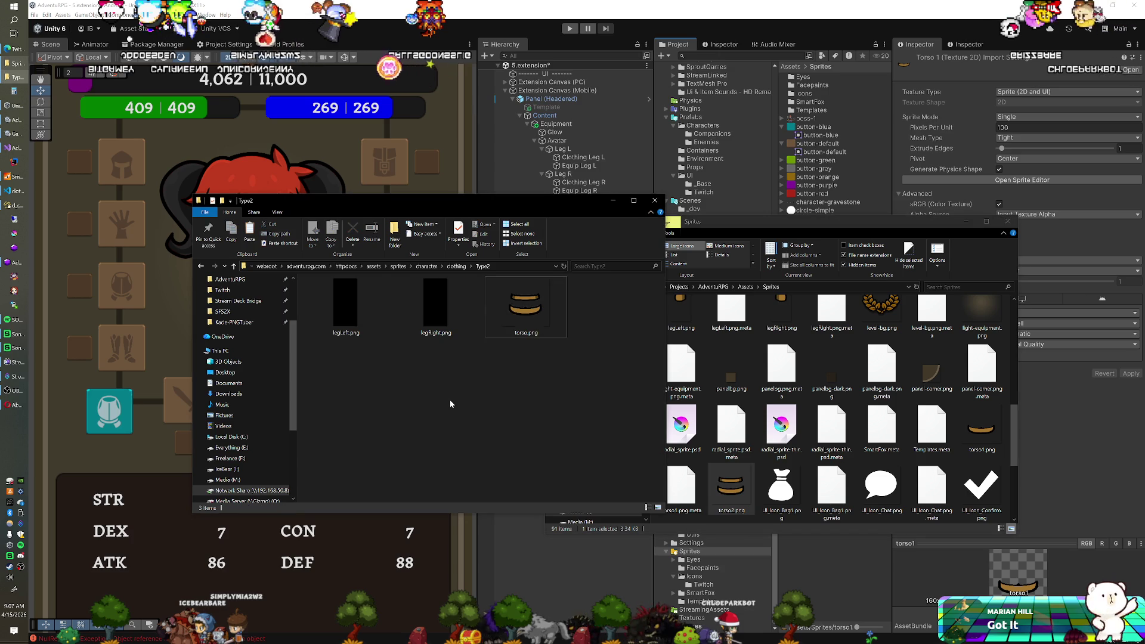
{"action": "key", "text": "alt+Up"}
{"action": "double_click", "coordinate": [447, 312]}
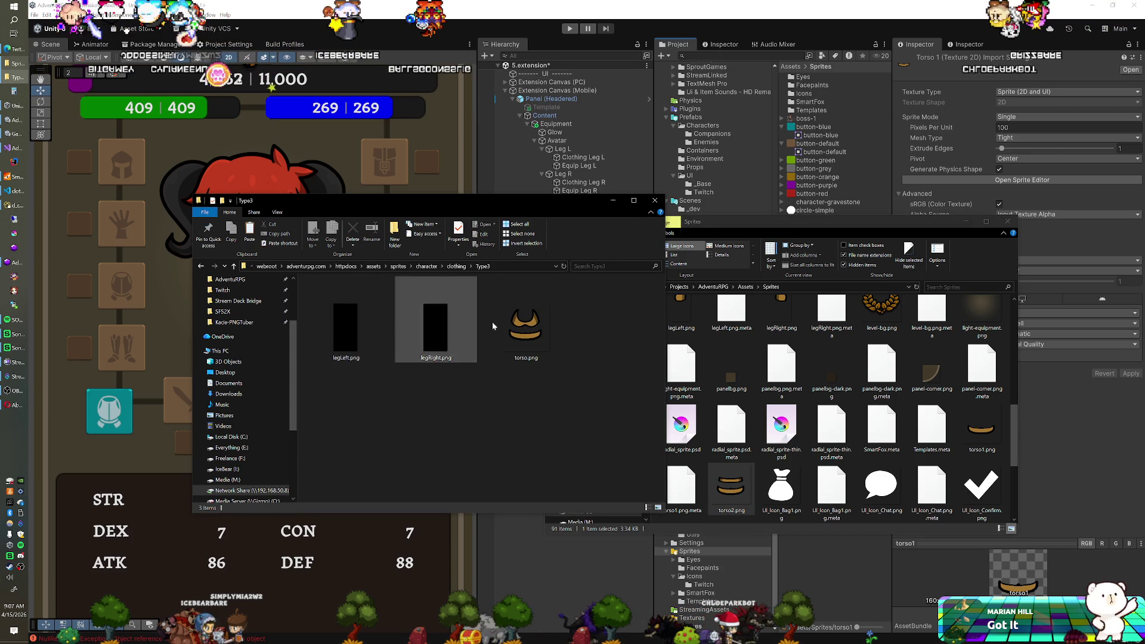
{"action": "left_click", "coordinate": [514, 325]}
{"action": "mouse_move", "coordinate": [514, 324]}
{"action": "left_mouse_down"}
{"action": "mouse_move", "coordinate": [781, 370]}
{"action": "mouse_move", "coordinate": [812, 423]}
{"action": "left_mouse_up"}
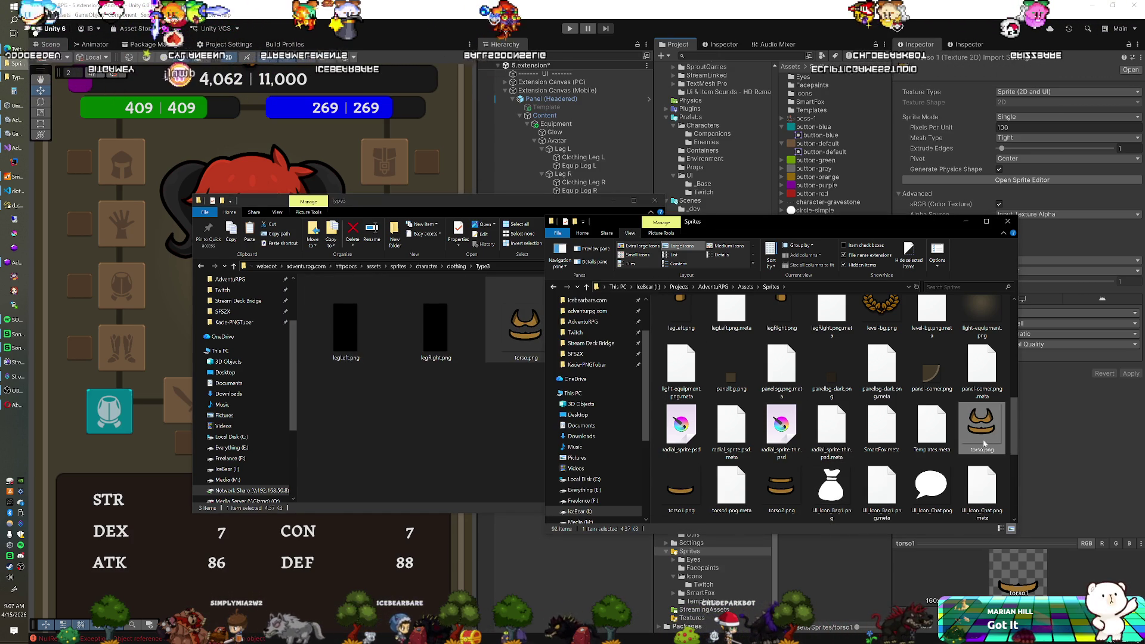
{"action": "key", "text": "F2"}
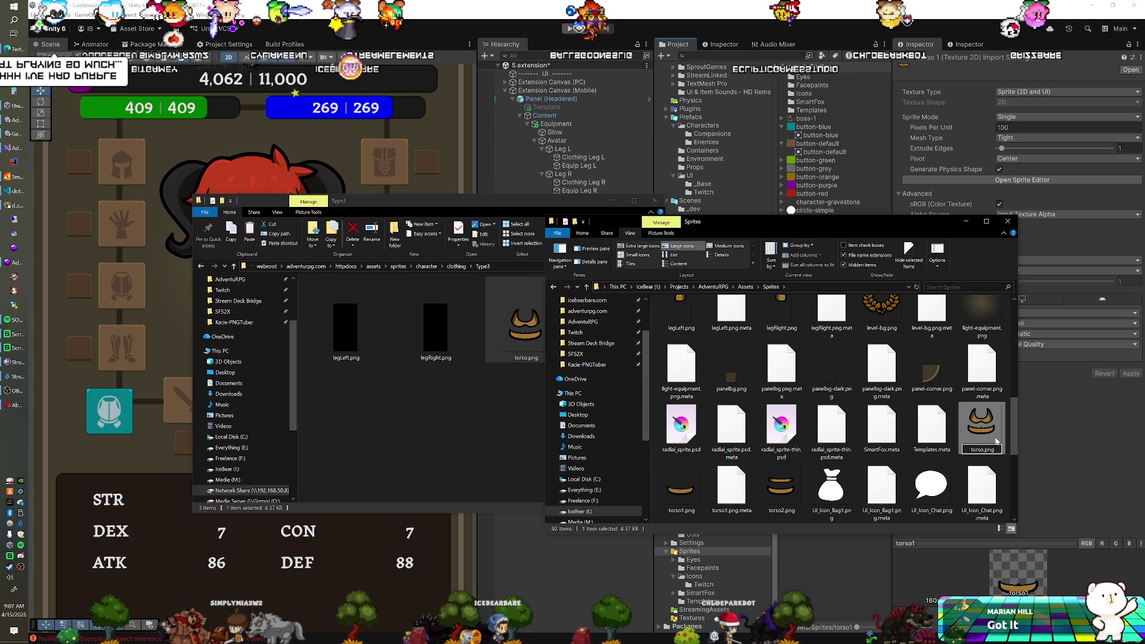
{"action": "type", "text": "3"}
{"action": "key", "text": "Return"}
{"action": "key", "text": "alt+Tab"}
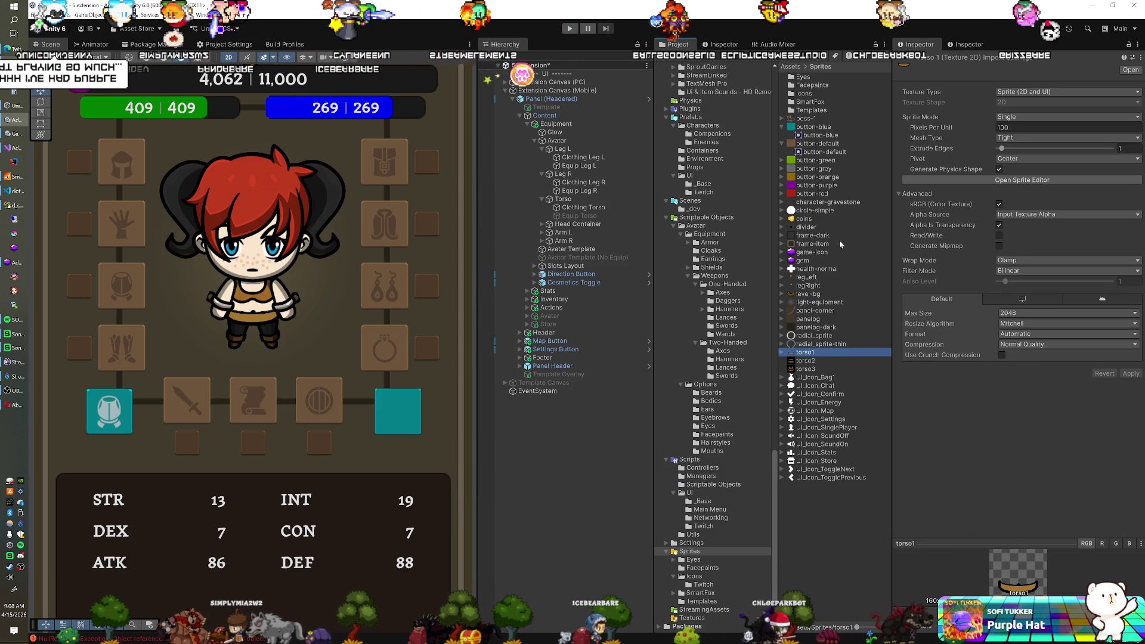
- Import torso2 and torso3 as Sprite (2D and UI) textures in Single sprite mode
{"action": "left_click", "coordinate": [814, 360]}
{"action": "left_click", "coordinate": [804, 369], "text": "shift"}
{"action": "left_click", "coordinate": [1067, 92]}
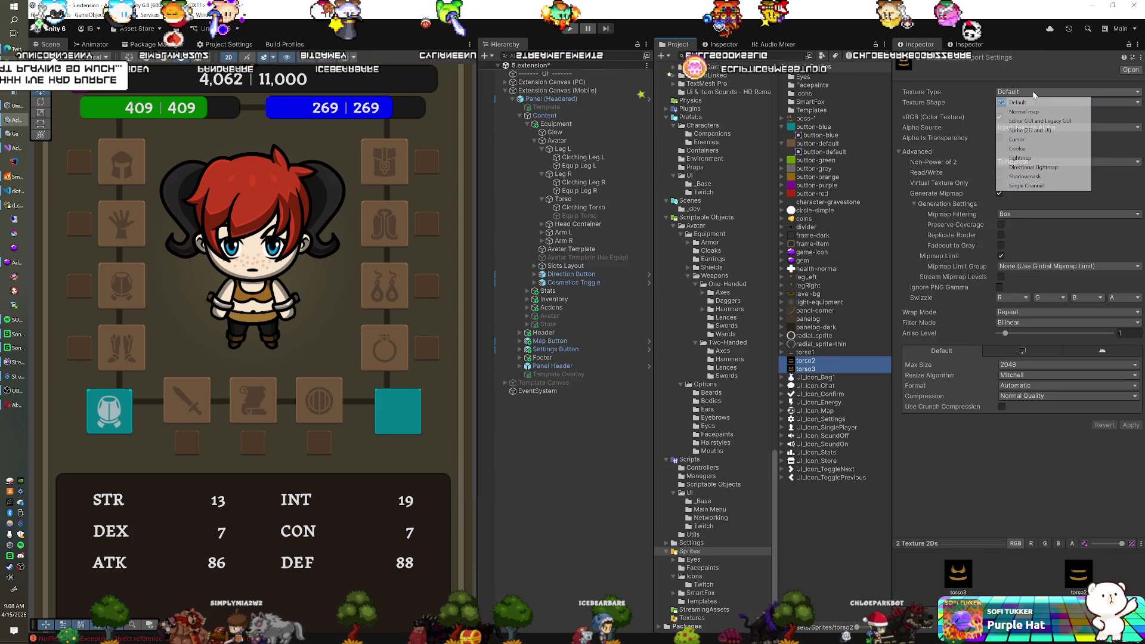
{"action": "left_click", "coordinate": [1036, 130]}
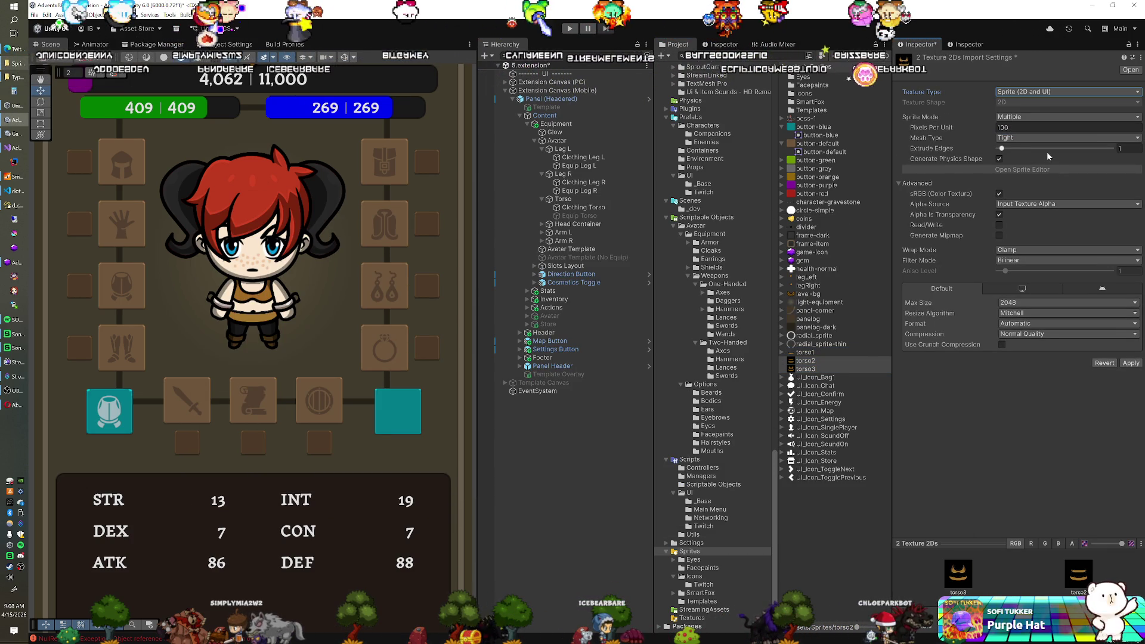
{"action": "left_click", "coordinate": [1038, 117]}
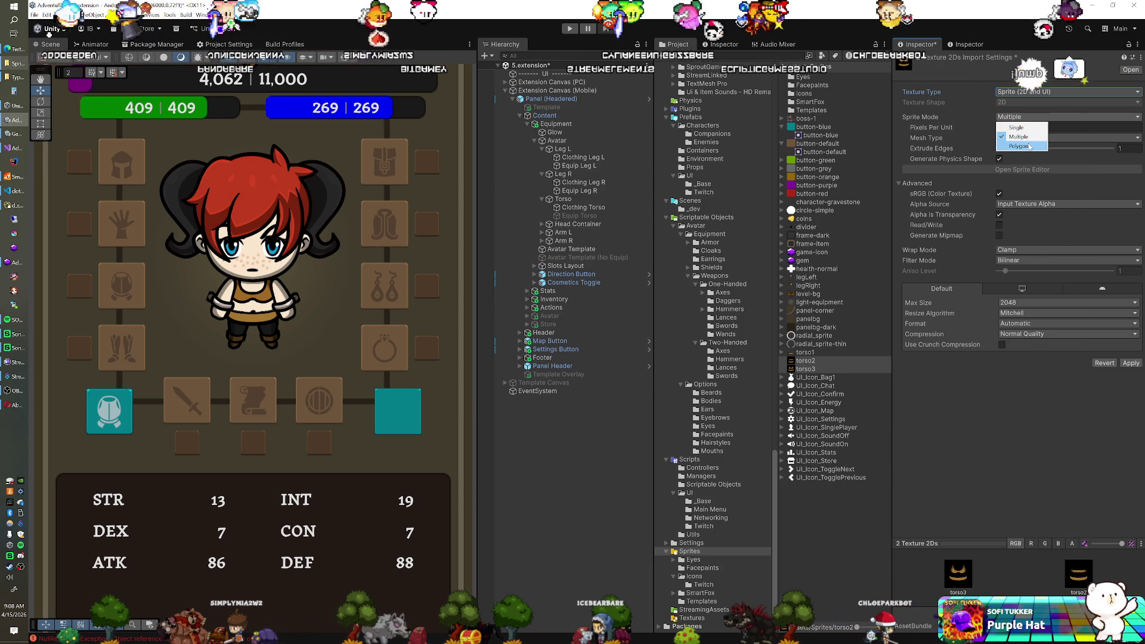
{"action": "left_click", "coordinate": [1027, 128]}
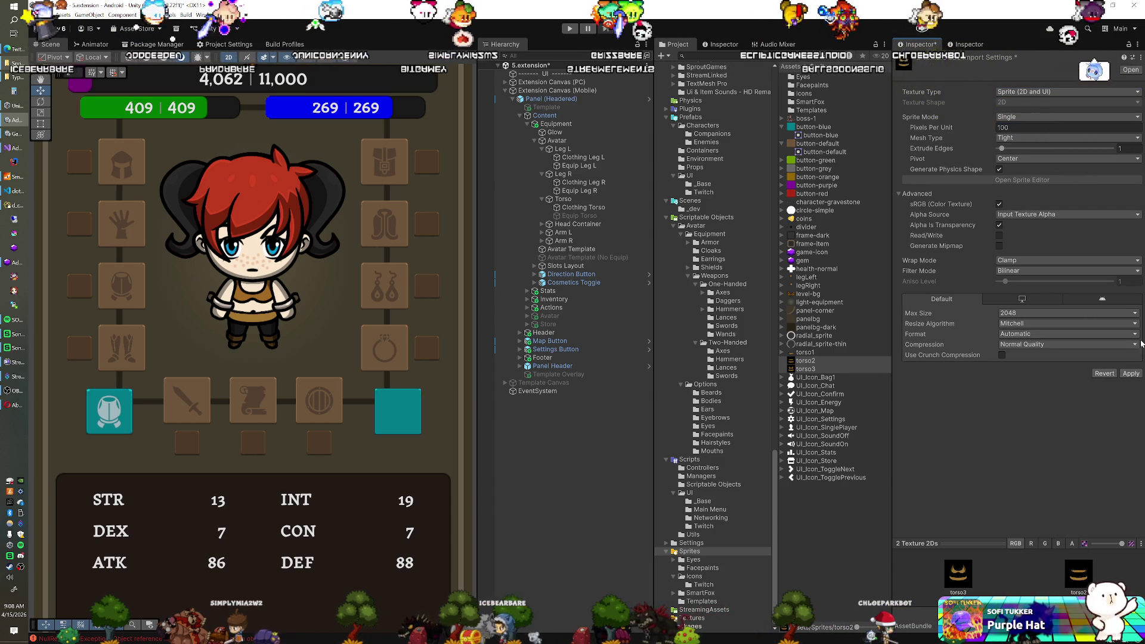
{"action": "left_click", "coordinate": [1131, 372]}
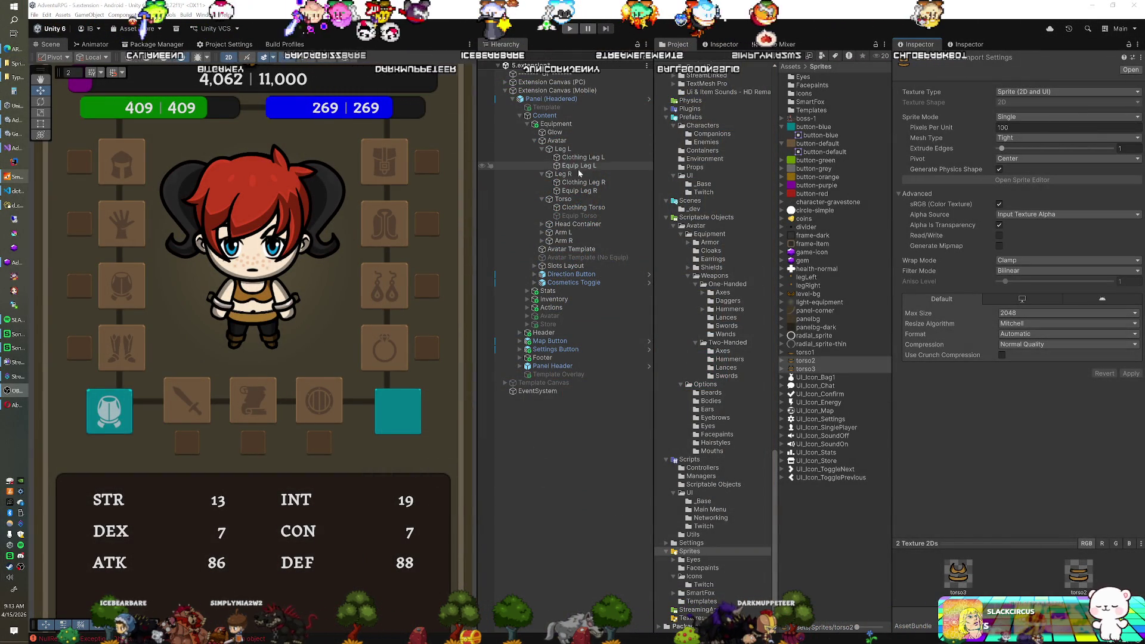
{"action": "left_click", "coordinate": [579, 208]}
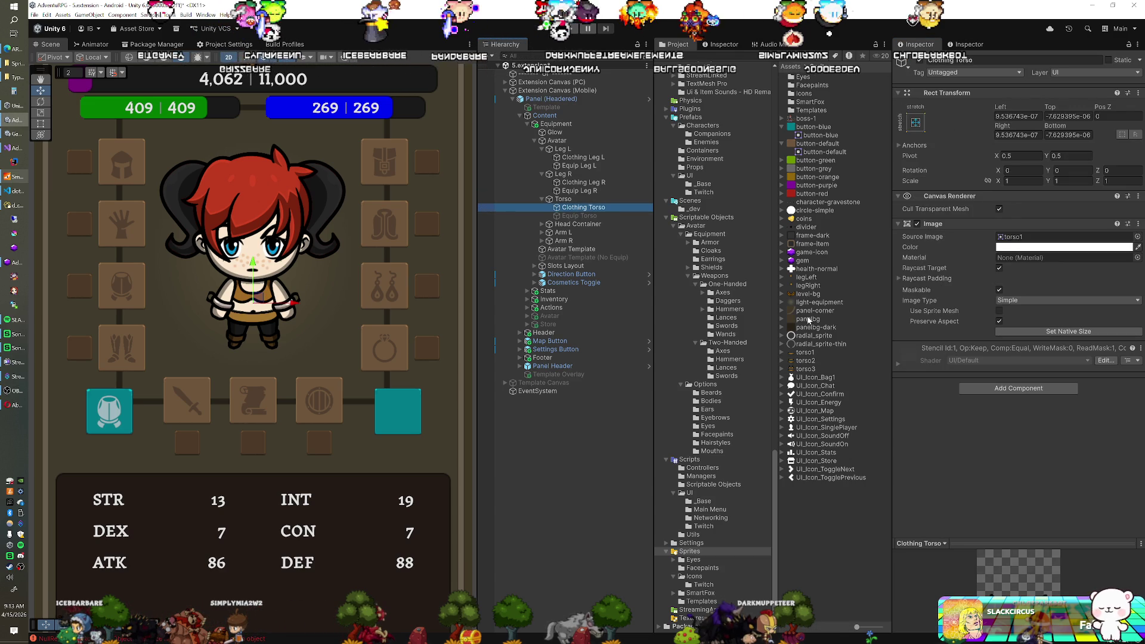
- Give the torso the torso3 sprite, keeping its FAE6CE tint after trying a darker brown
{"action": "left_click_drag", "start_coordinate": [806, 368], "coordinate": [1008, 238]}
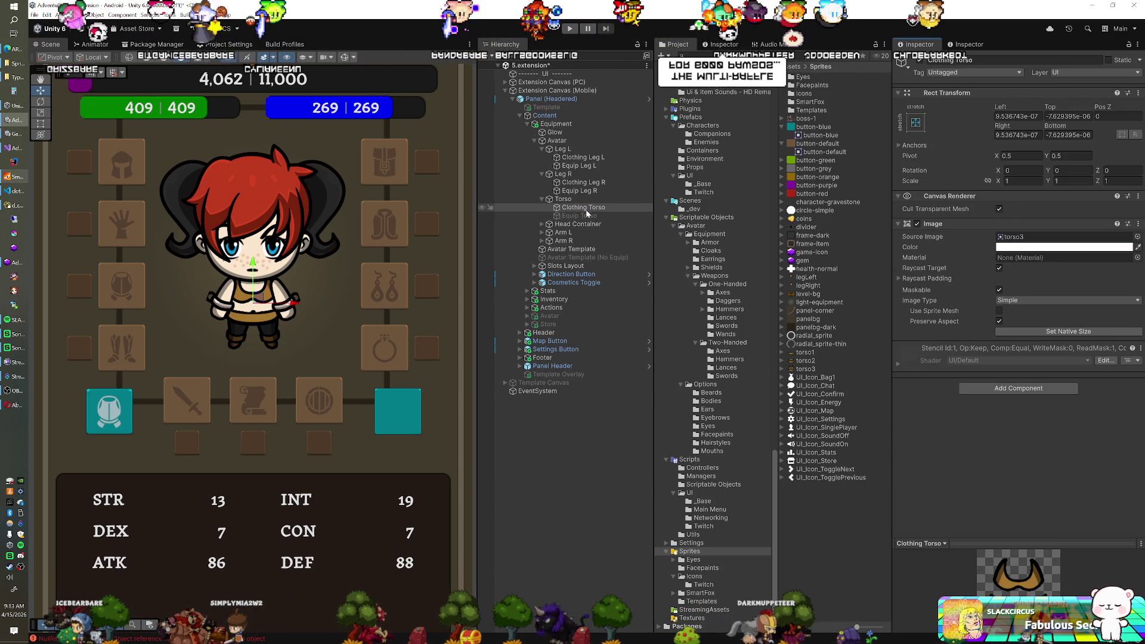
{"action": "left_click", "coordinate": [563, 199]}
{"action": "left_click", "coordinate": [1049, 243]}
{"action": "left_click", "coordinate": [1084, 330]}
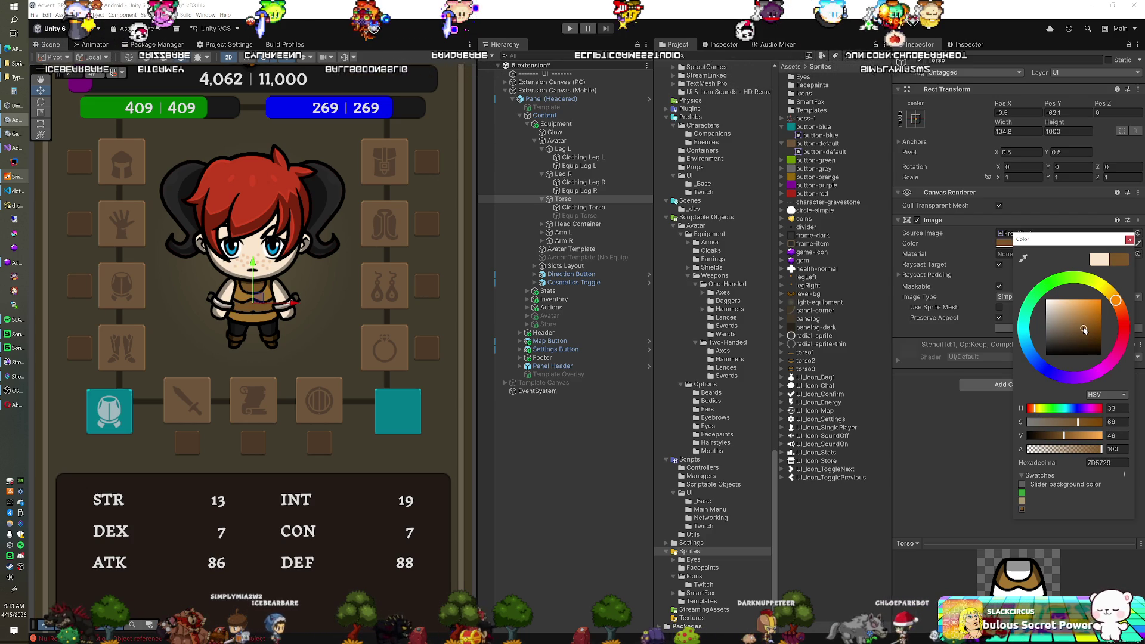
{"action": "key", "text": "ctrl+z"}
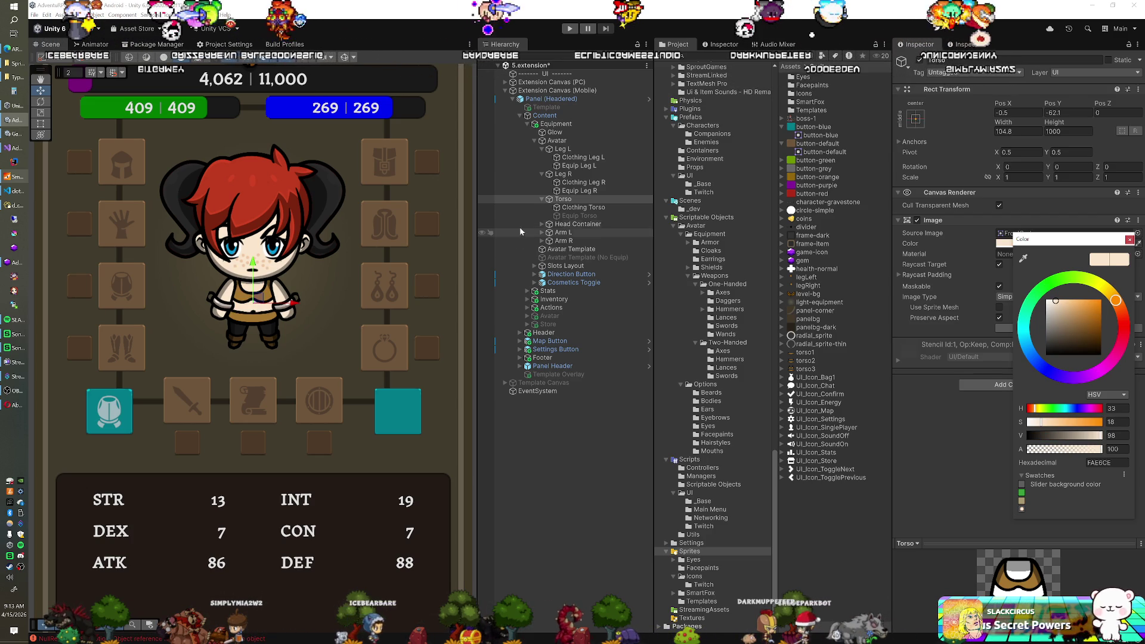
- Enable the Equip Torso layer so the avatar shows a dark top
{"action": "left_click", "coordinate": [572, 215]}
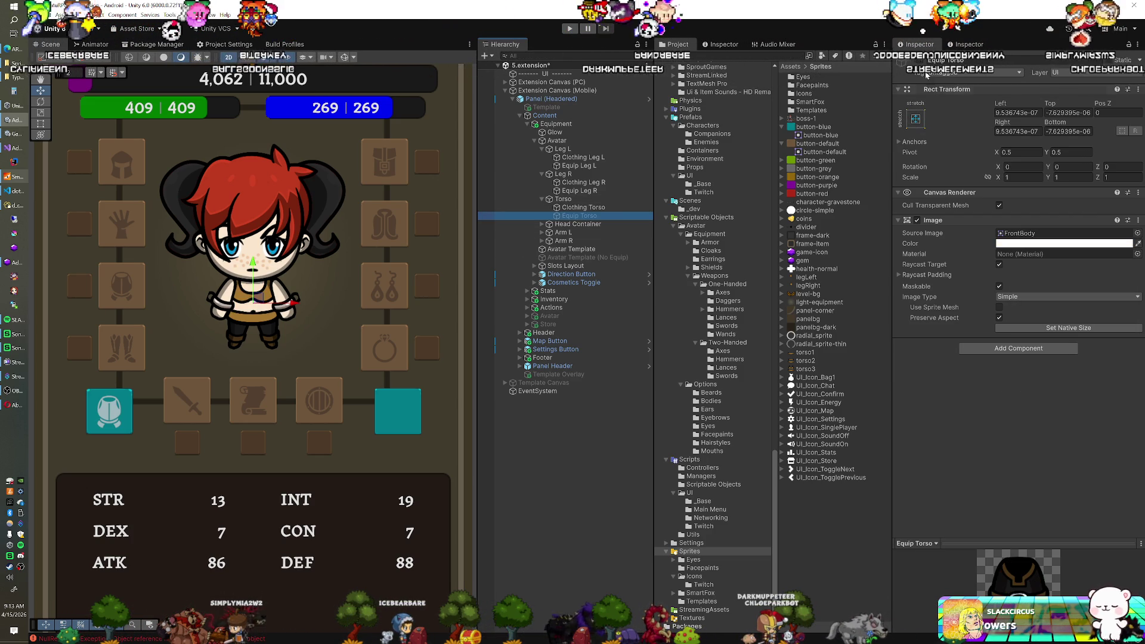
{"action": "left_click", "coordinate": [324, 273]}
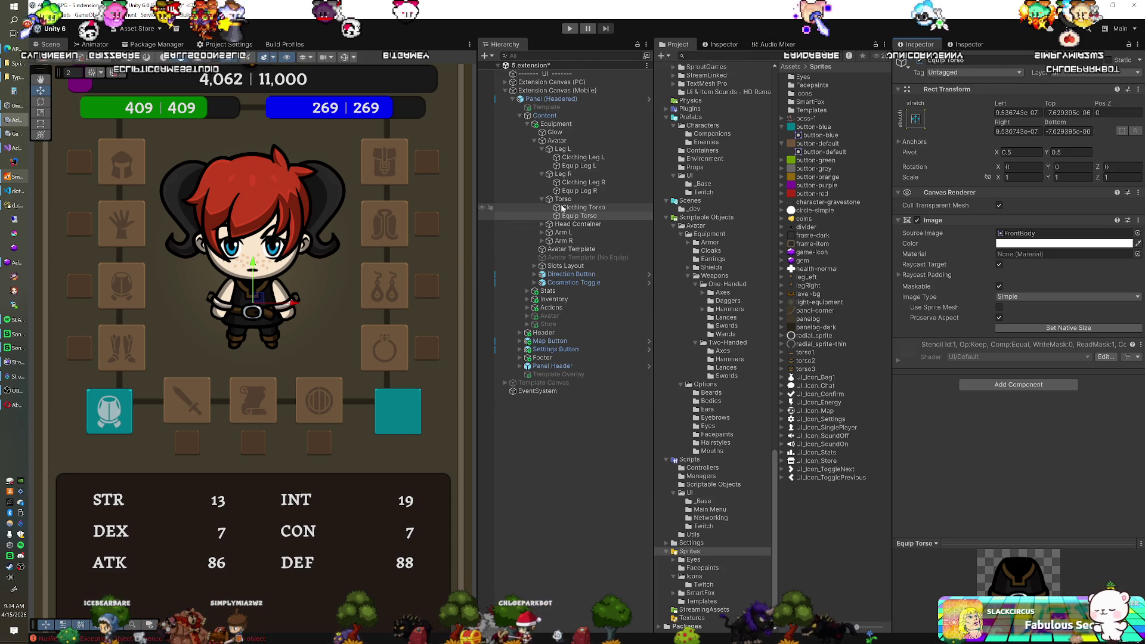
{"action": "left_click", "coordinate": [541, 225]}
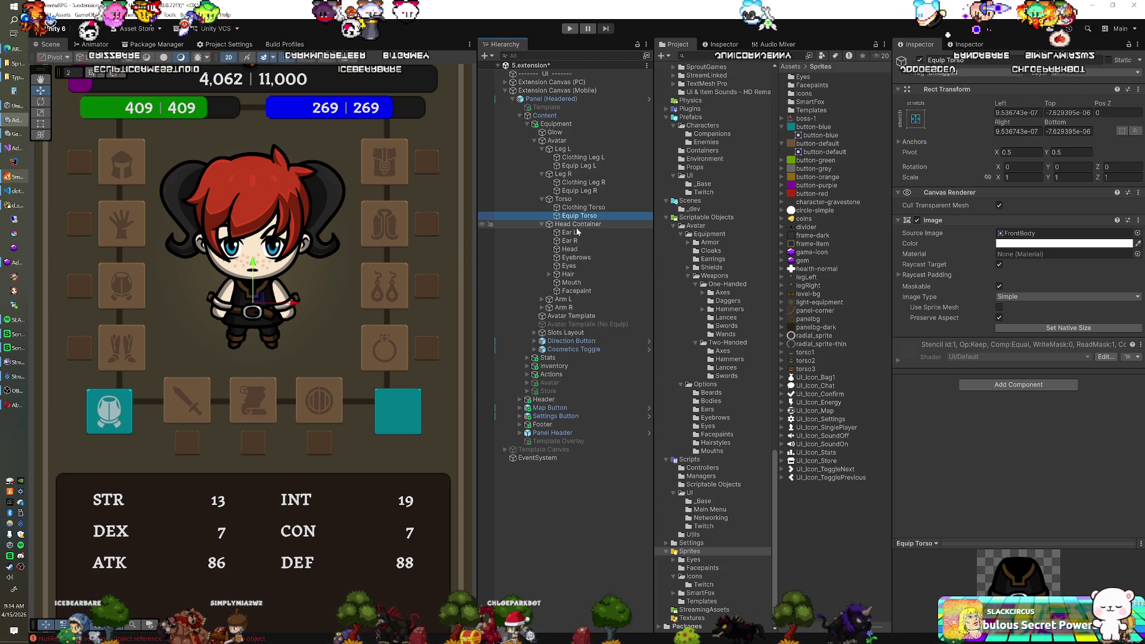
- Duplicate Head as Head Equipment, place it last in Head Container, and colour it white (FFFFFF)
{"action": "left_click", "coordinate": [570, 249]}
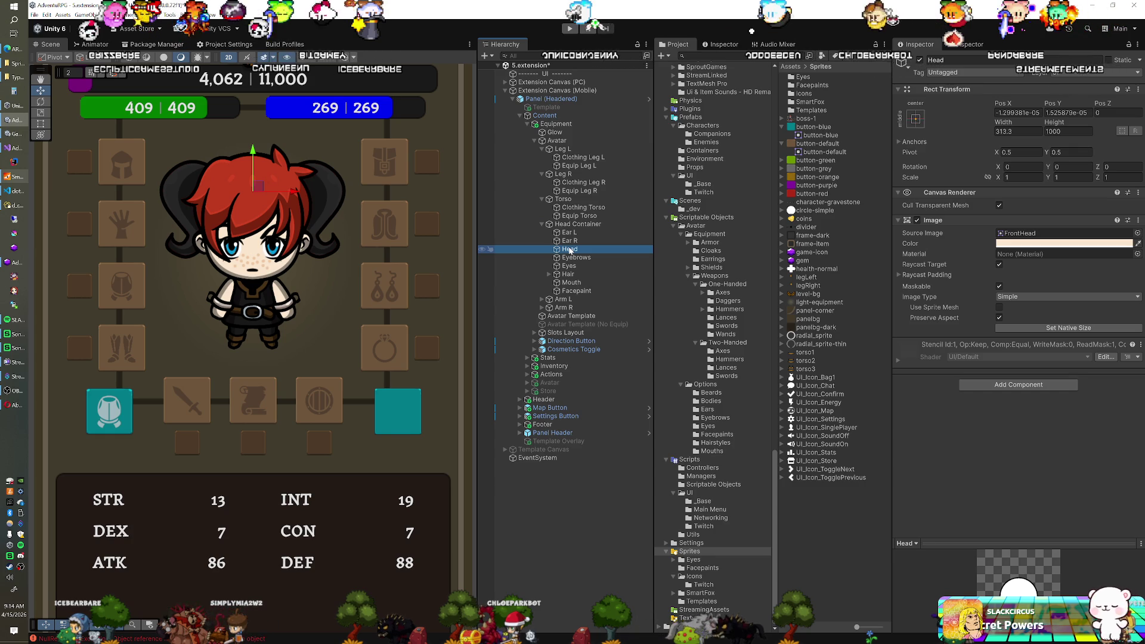
{"action": "key", "text": "ctrl+d"}
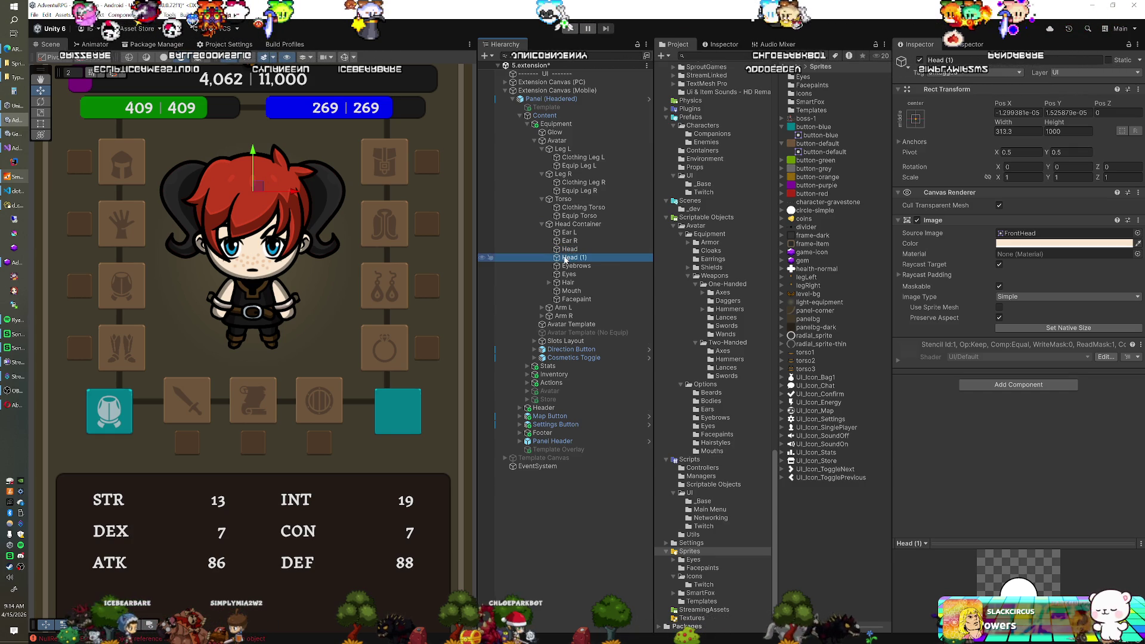
{"action": "left_click", "coordinate": [564, 260]}
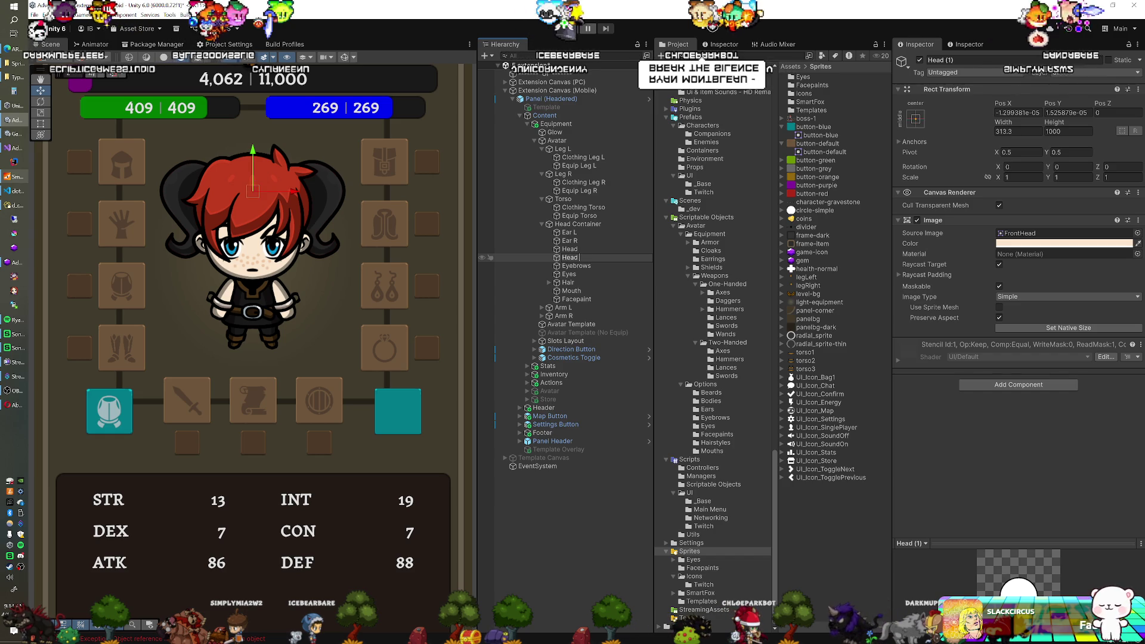
{"action": "type", "text": "Equipment"}
{"action": "key", "text": "Return"}
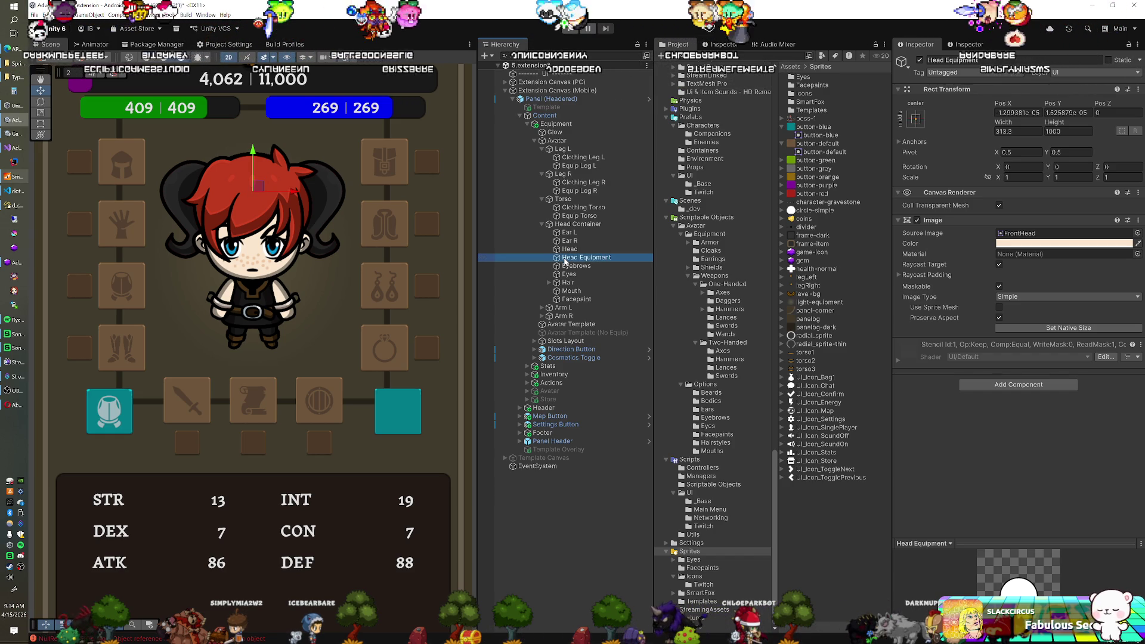
{"action": "left_click_drag", "start_coordinate": [571, 241], "coordinate": [573, 226]}
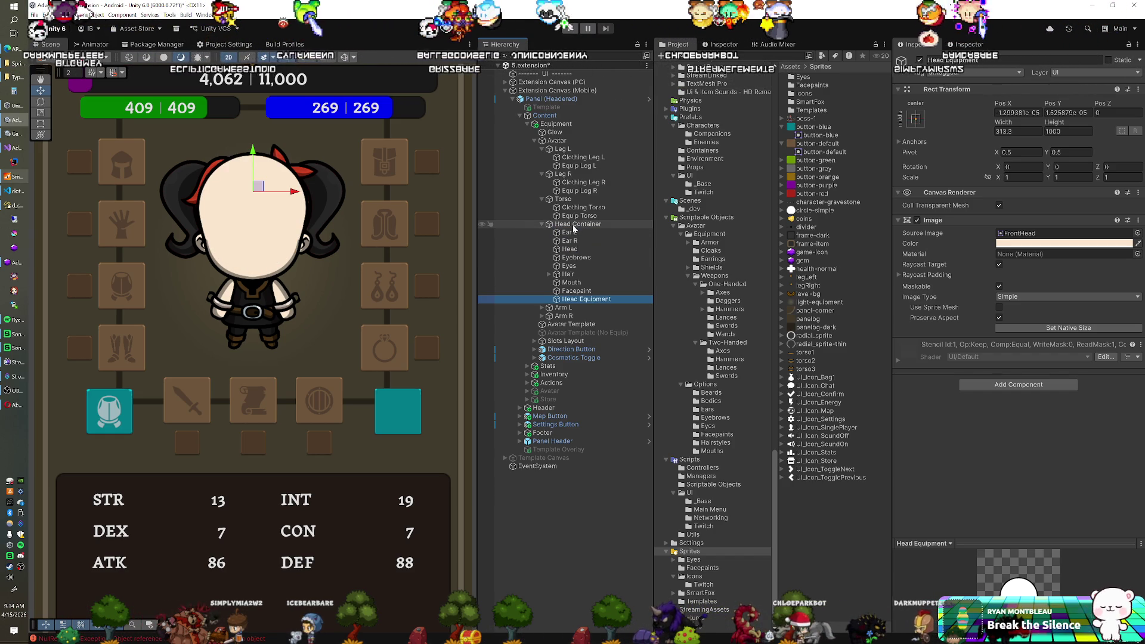
{"action": "left_click", "coordinate": [1037, 244]}
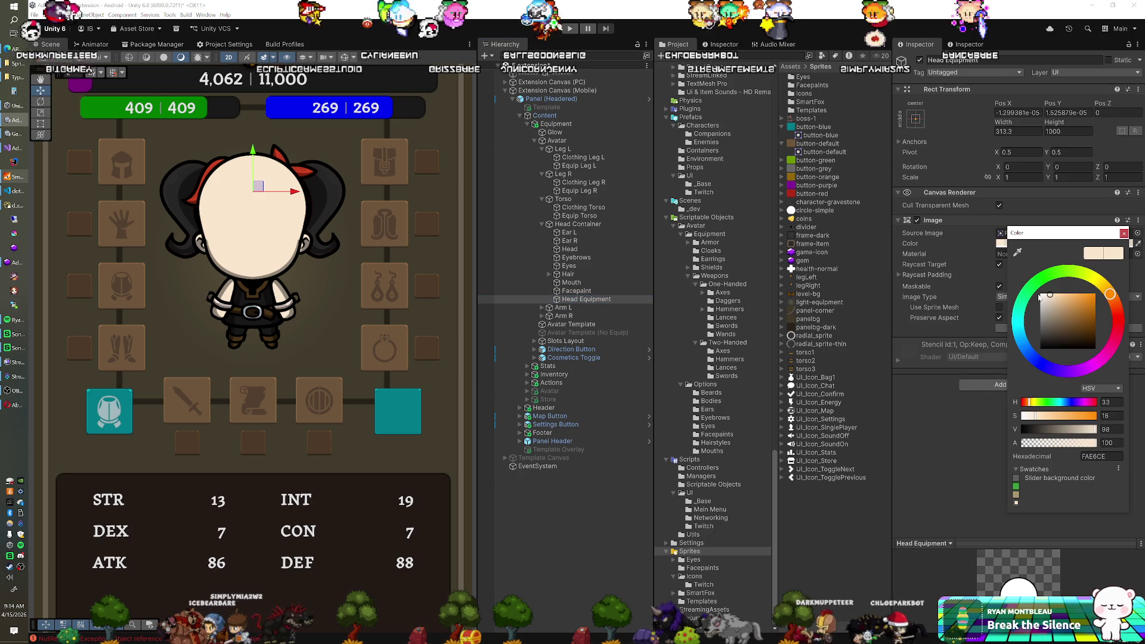
{"action": "left_click", "coordinate": [1039, 294]}
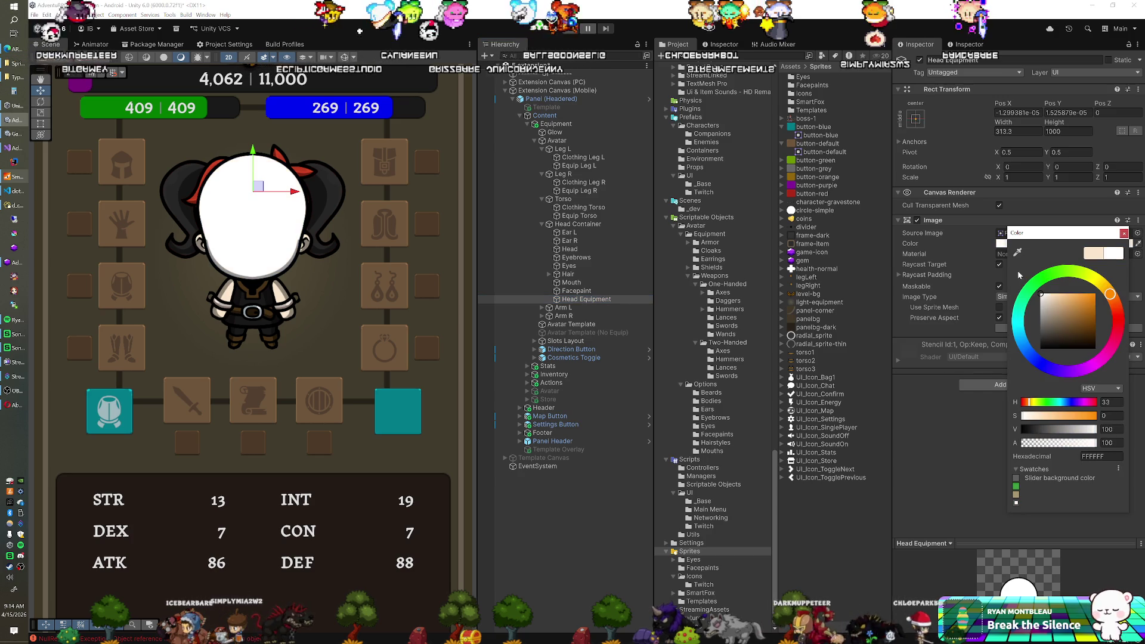
- Close the colour picker and return the Project tree to the Avatar Equipment and Options folders
{"action": "left_click", "coordinate": [800, 511]}
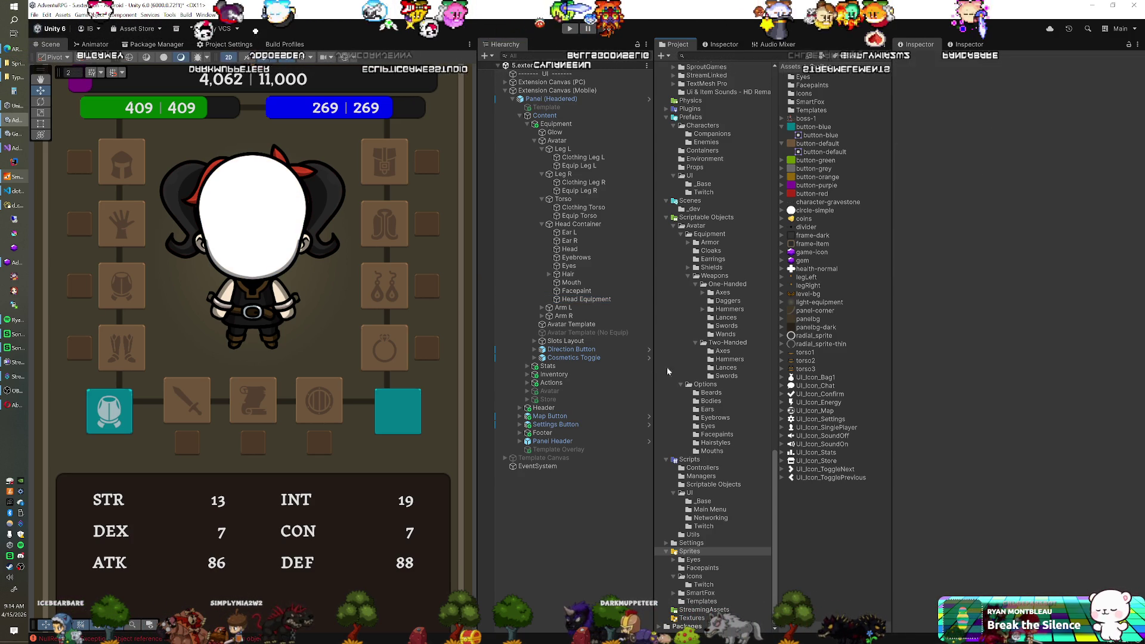
{"action": "scroll", "coordinate": [710, 374], "scroll_direction": "up", "scroll_amount": 10}
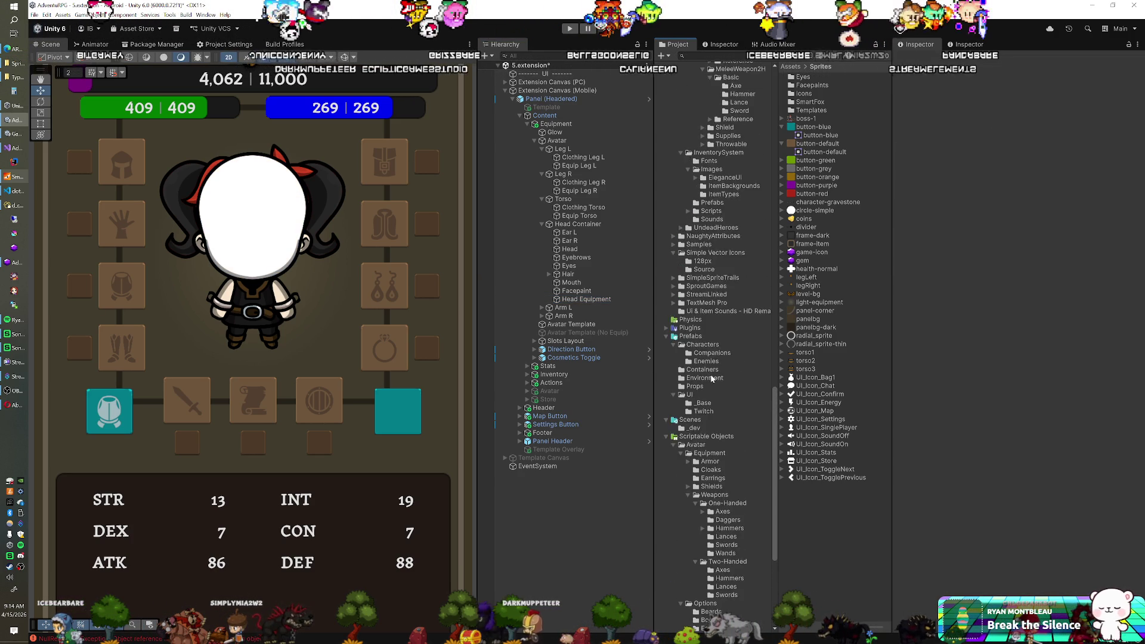
{"action": "scroll", "coordinate": [711, 378], "scroll_direction": "up", "scroll_amount": 4}
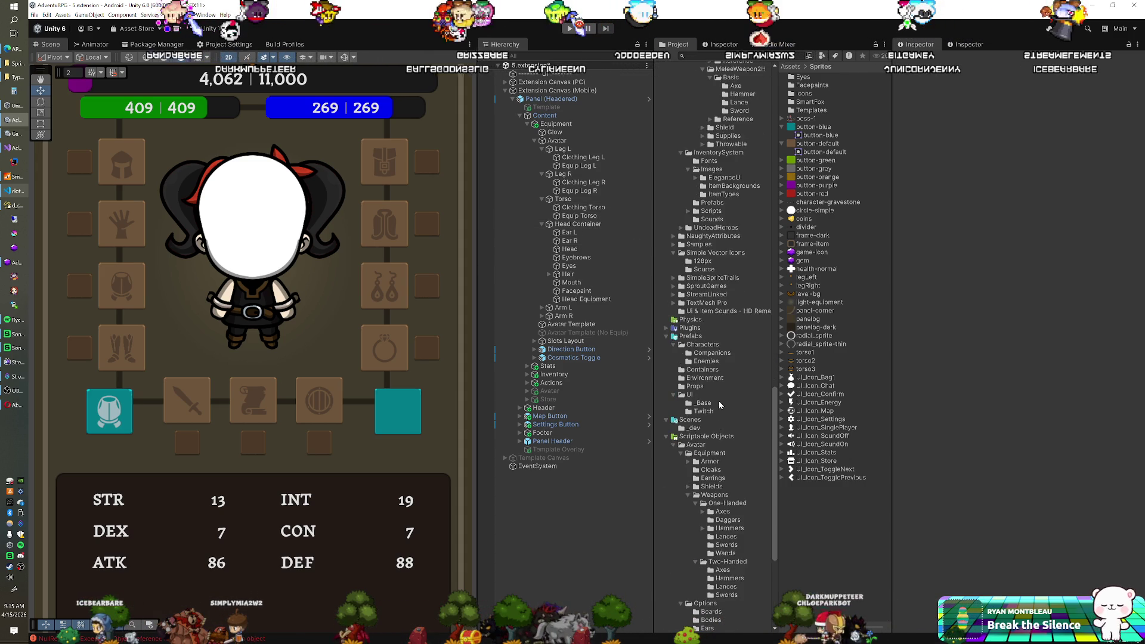
{"action": "scroll", "coordinate": [734, 371], "scroll_direction": "down", "scroll_amount": 10}
{"action": "scroll", "coordinate": [733, 382], "scroll_direction": "down", "scroll_amount": 1}
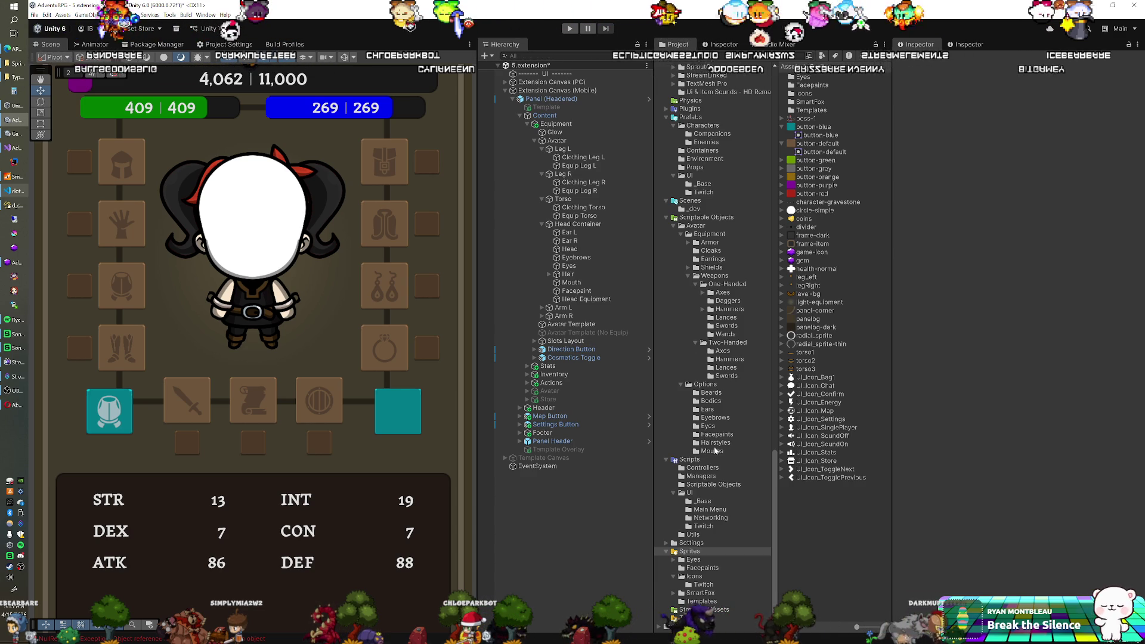
- Set Head Equipment's Source Image to the Type13 beard's Front sprite from the Beards folder
{"action": "left_click", "coordinate": [711, 393]}
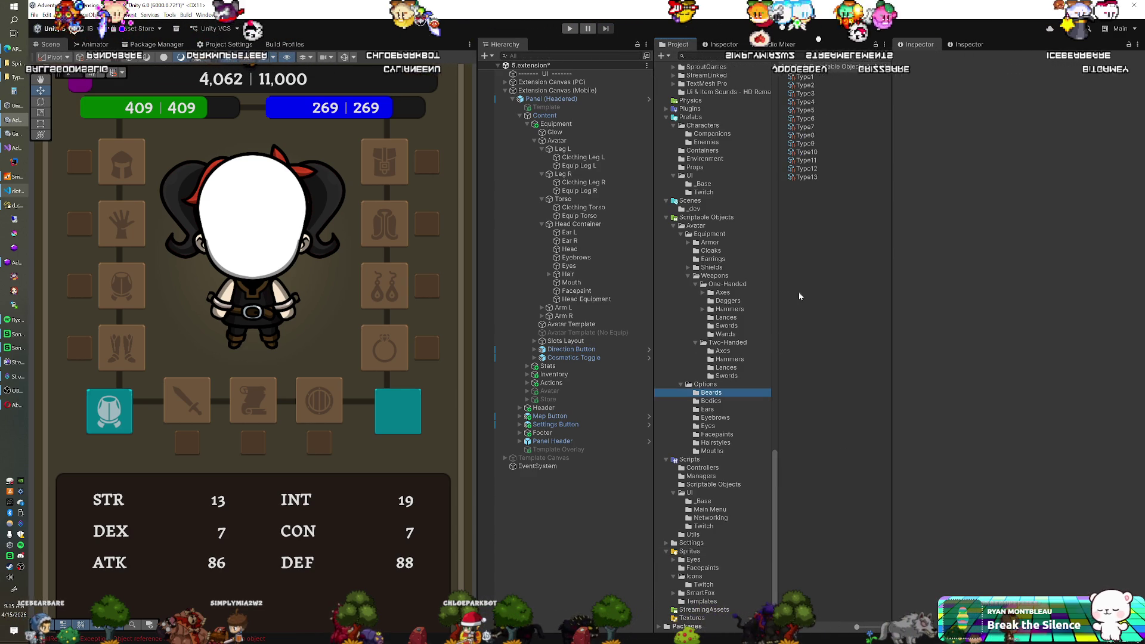
{"action": "left_click", "coordinate": [802, 177]}
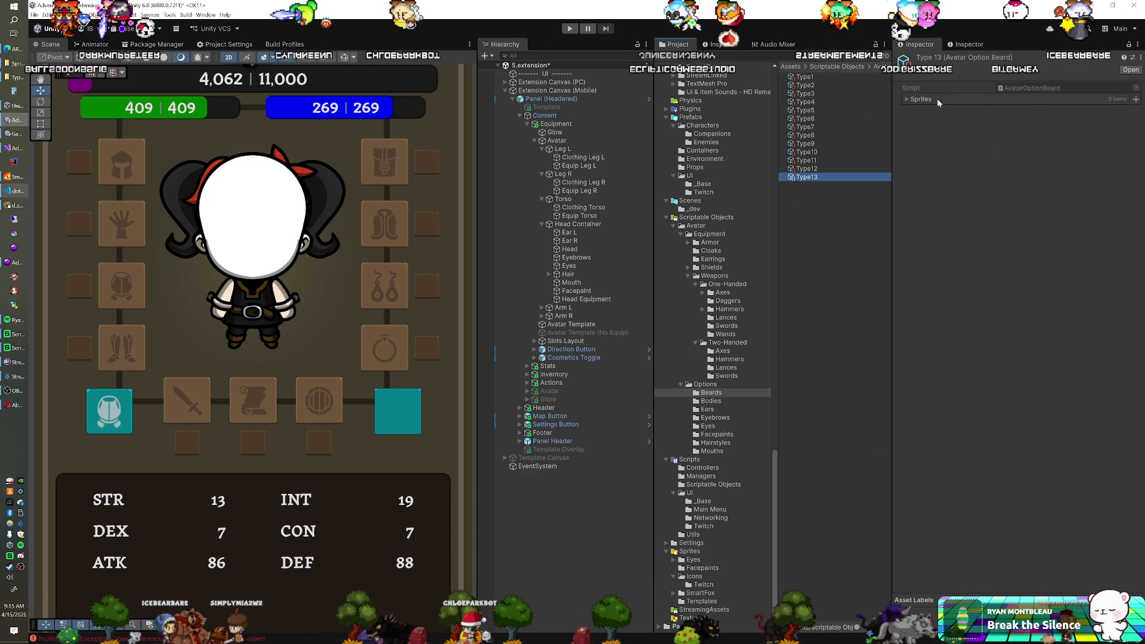
{"action": "left_click", "coordinate": [944, 100]}
{"action": "left_click", "coordinate": [965, 112]}
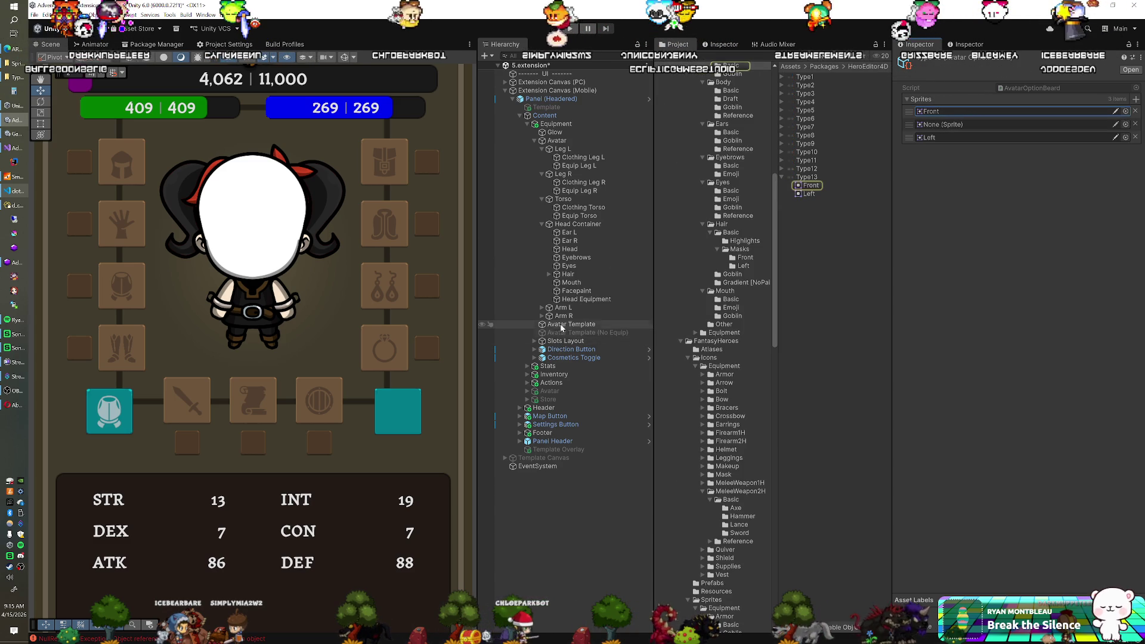
{"action": "left_click", "coordinate": [584, 298]}
{"action": "left_click", "coordinate": [810, 186]}
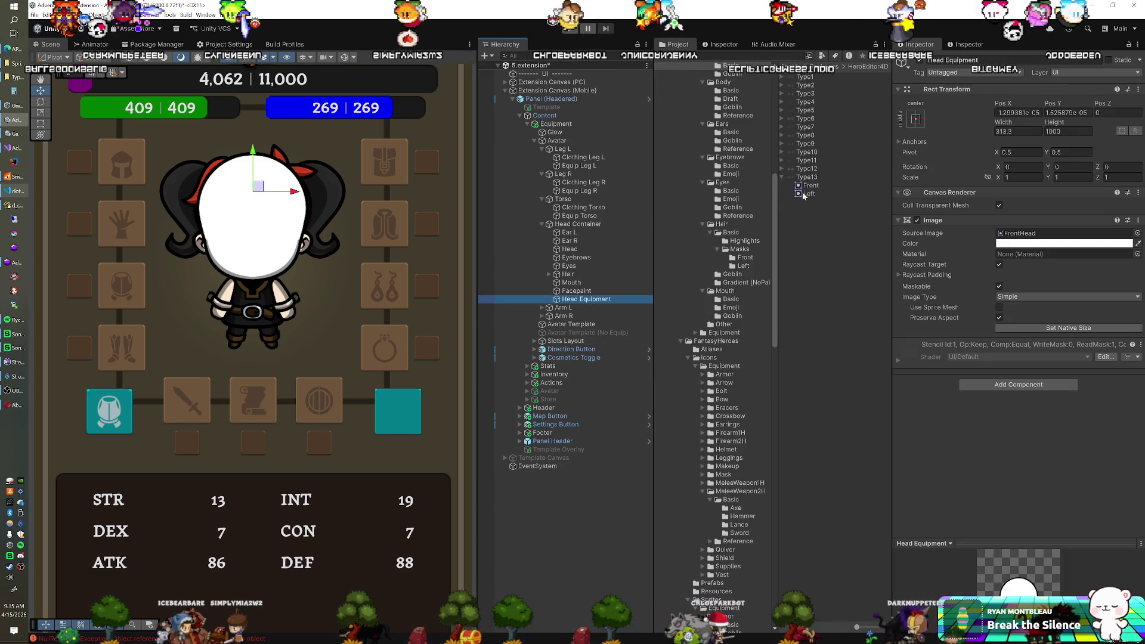
{"action": "left_click_drag", "start_coordinate": [980, 227], "coordinate": [1007, 235]}
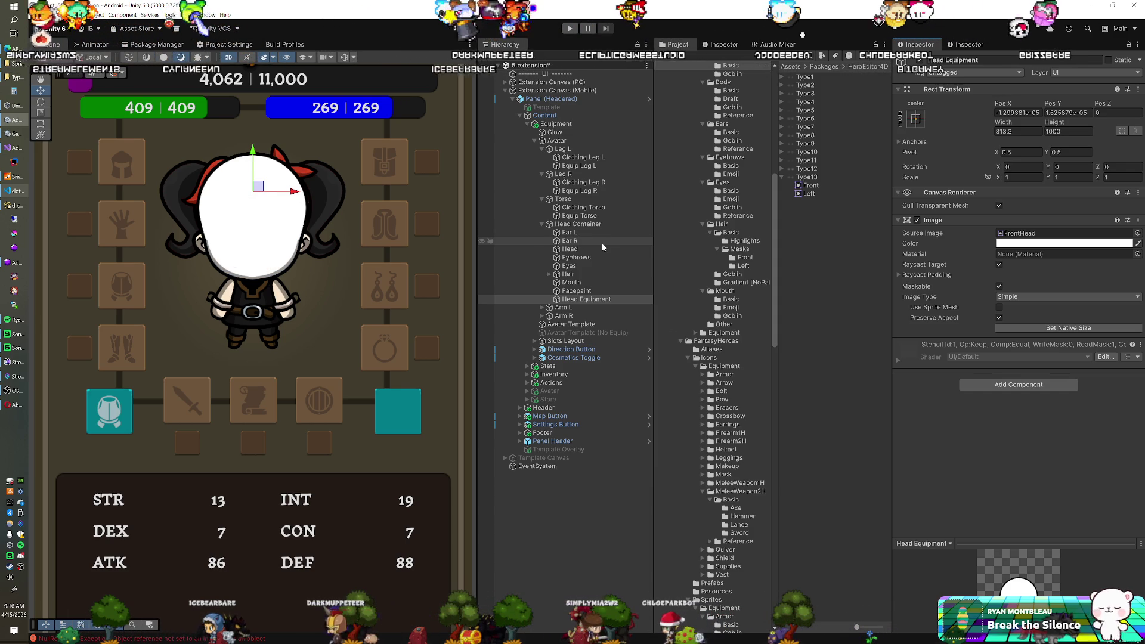
- Undo back to the Front sprite, test moving Head Equipment down the face, then reselect it
{"action": "key", "text": "ctrl+z"}
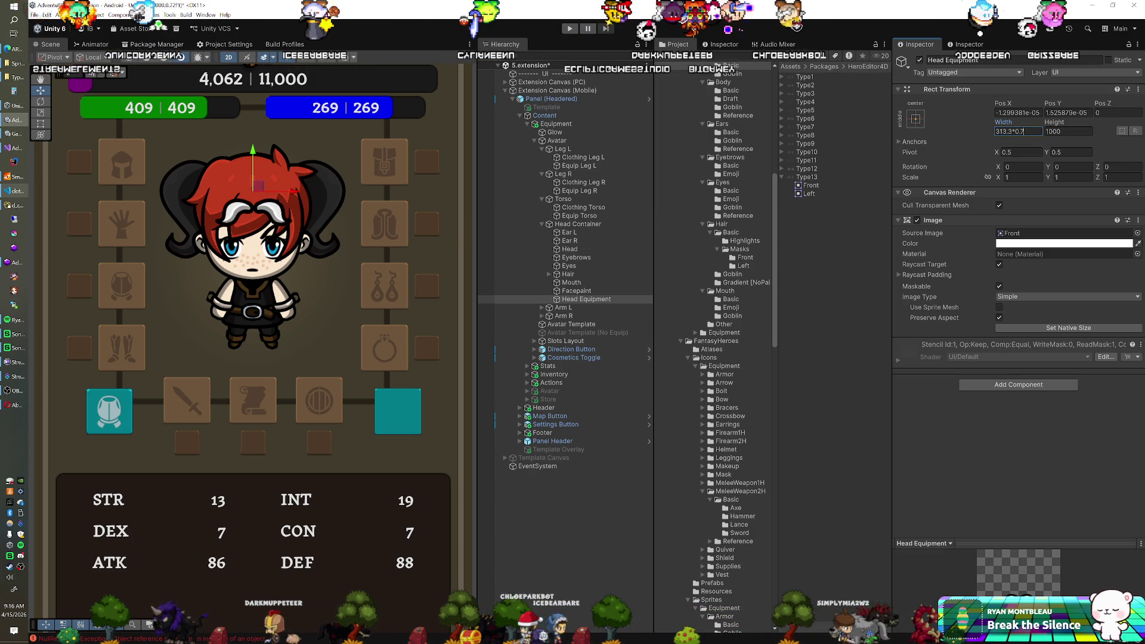
{"action": "left_click_drag", "start_coordinate": [253, 152], "coordinate": [253, 206]}
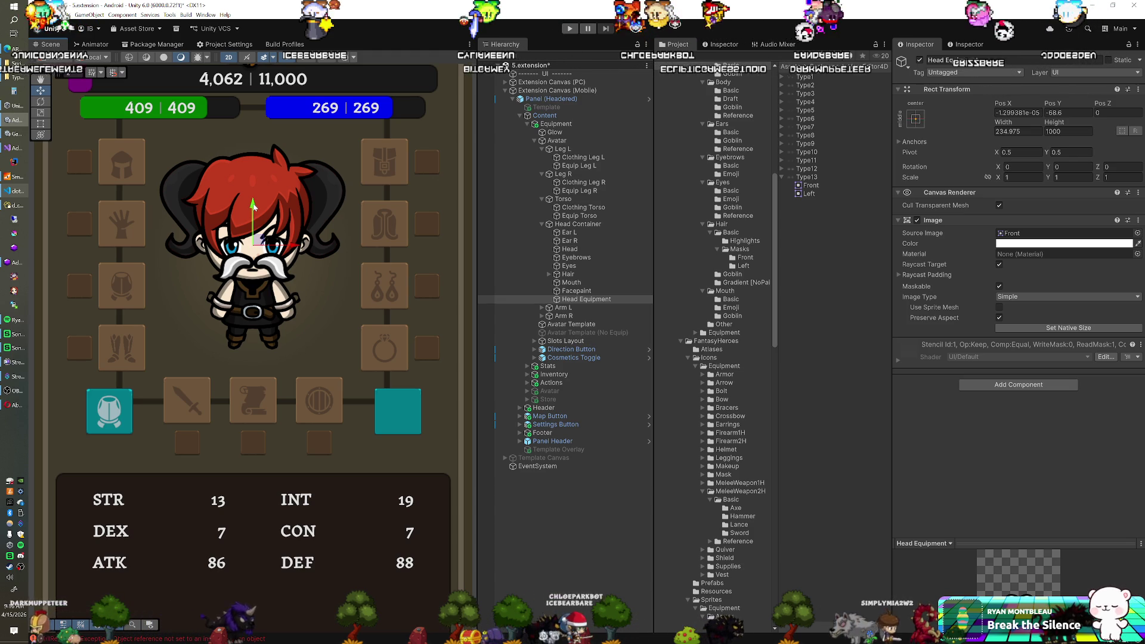
{"action": "left_click", "coordinate": [587, 299]}
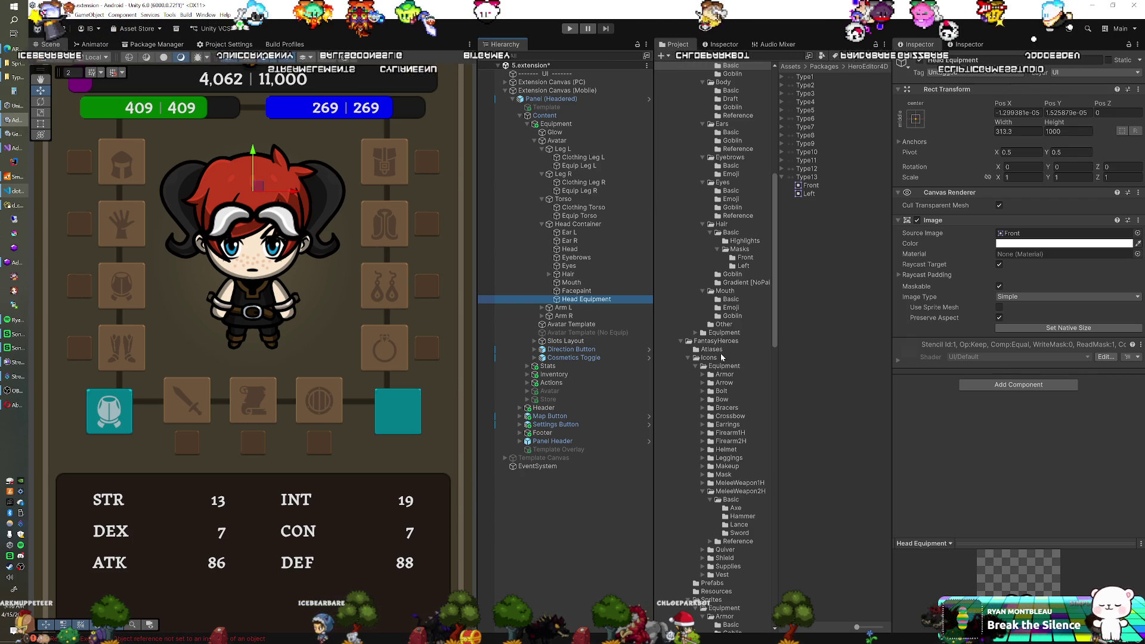
- From Helmet > Basic, with enlarged thumbnails, set the head image to BardOutfit [ShowEars]
{"action": "scroll", "coordinate": [724, 362], "scroll_direction": "down", "scroll_amount": 3}
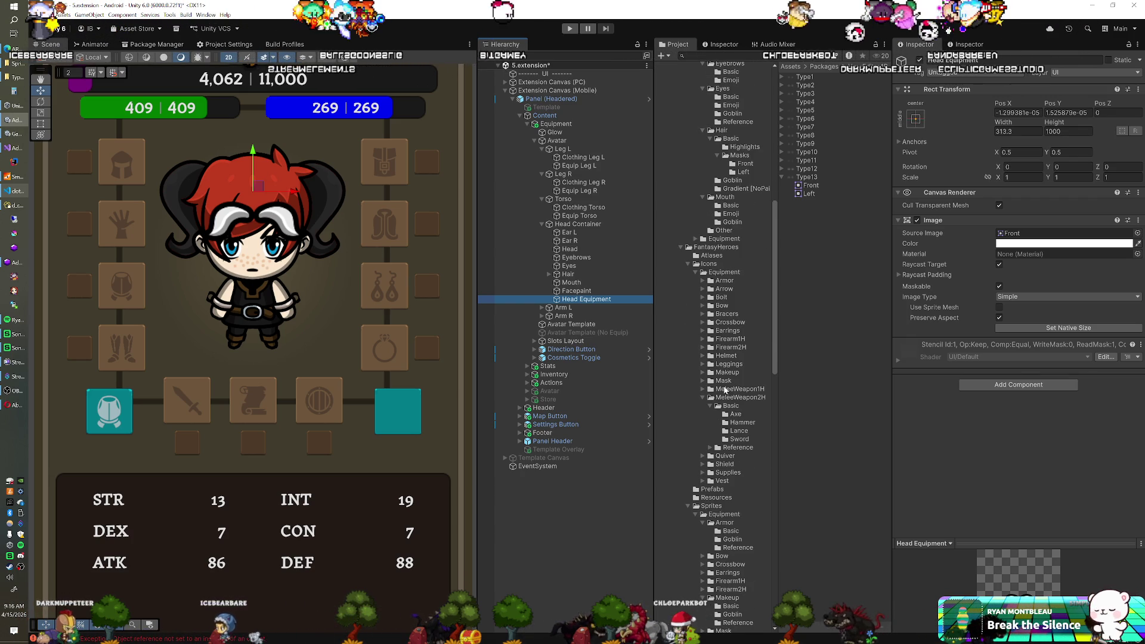
{"action": "left_click", "coordinate": [703, 356]}
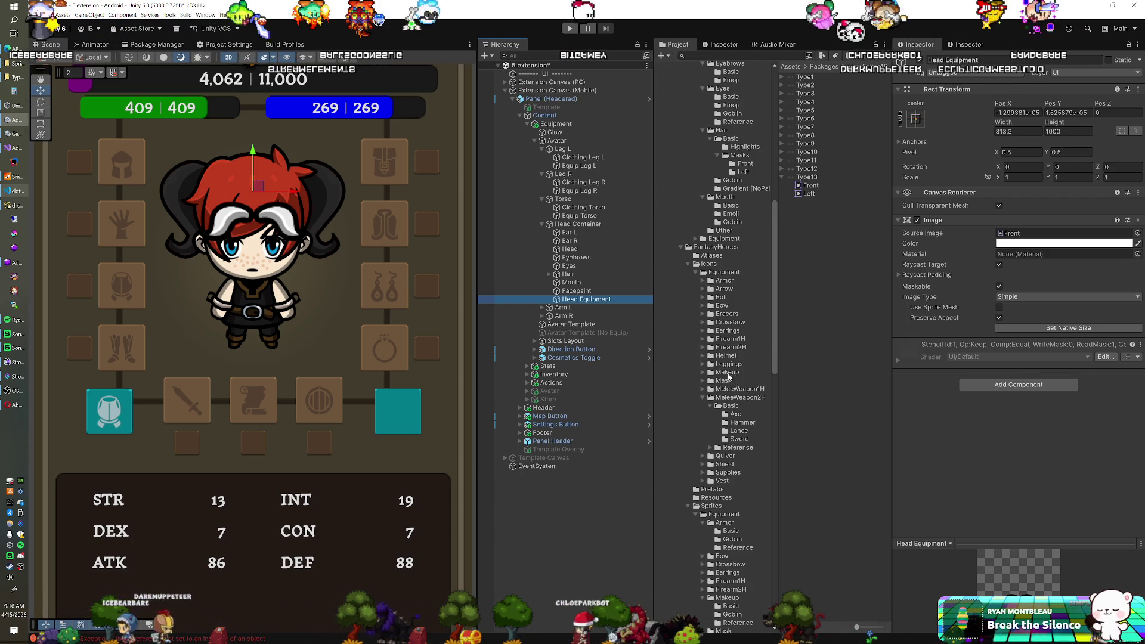
{"action": "left_click", "coordinate": [722, 364]}
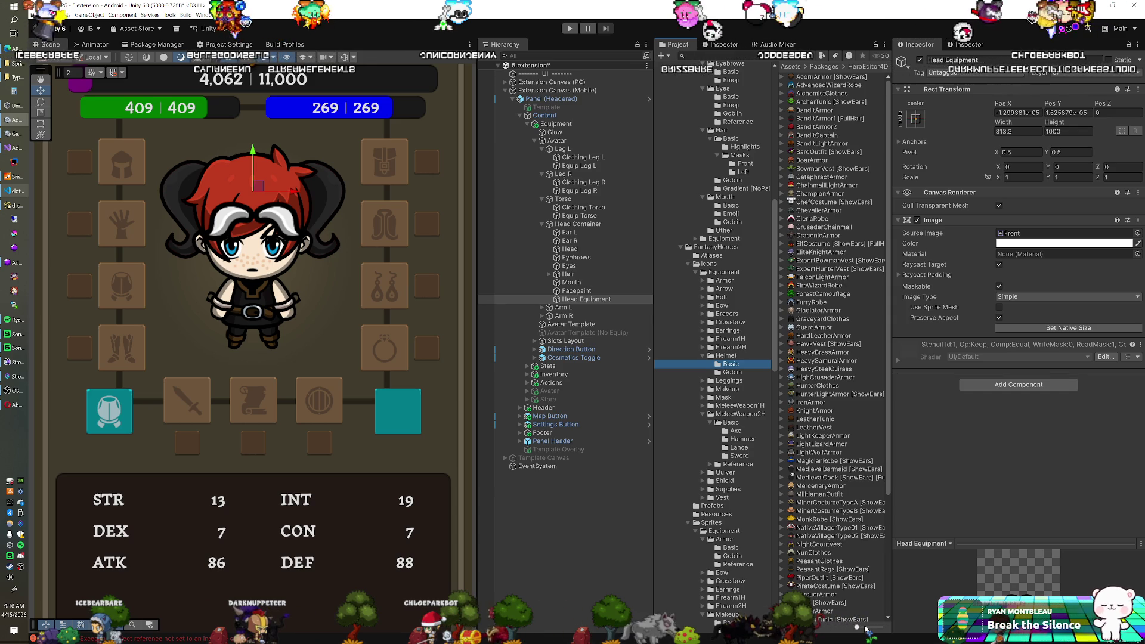
{"action": "left_click_drag", "start_coordinate": [861, 628], "coordinate": [872, 628]}
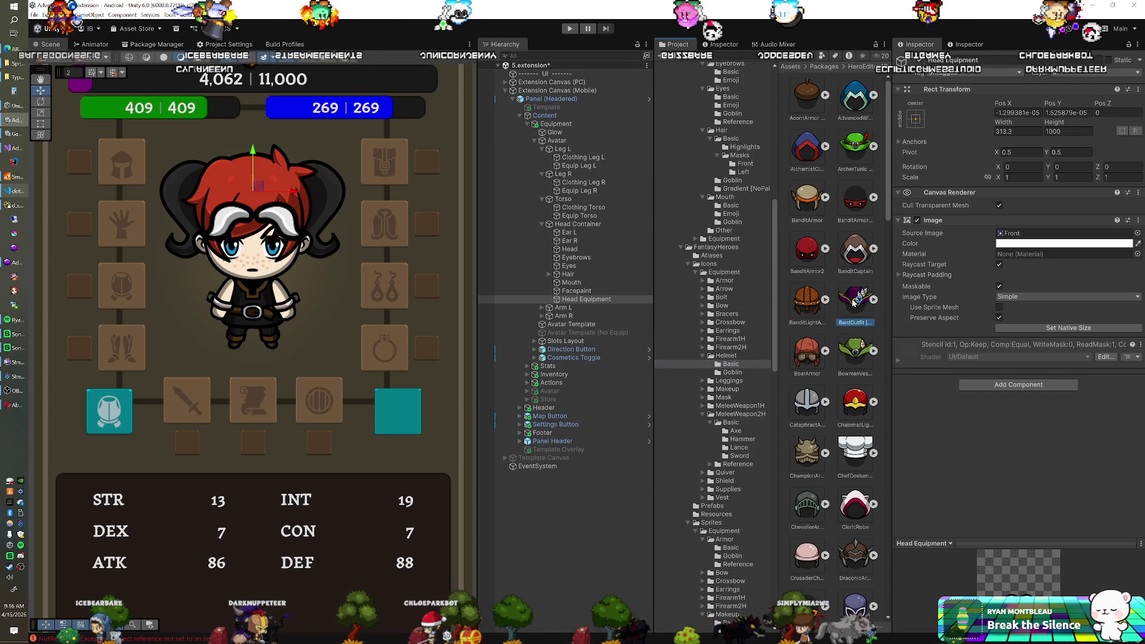
{"action": "left_click_drag", "start_coordinate": [1018, 236], "coordinate": [1019, 236]}
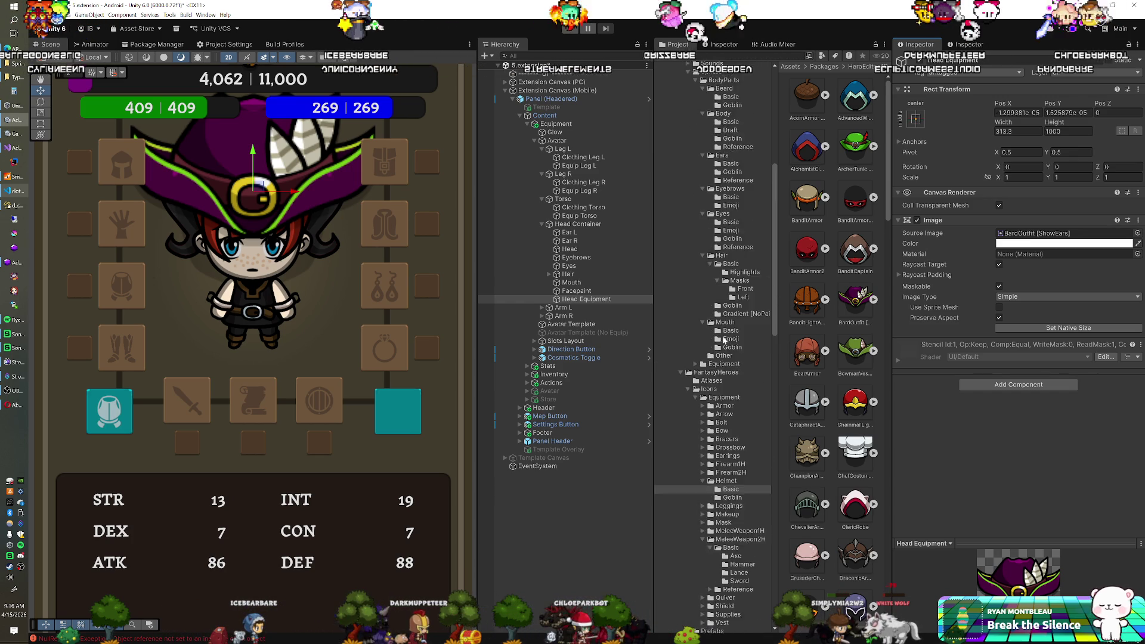
{"action": "scroll", "coordinate": [724, 340], "scroll_direction": "up", "scroll_amount": 5}
{"action": "scroll", "coordinate": [724, 339], "scroll_direction": "up", "scroll_amount": 8}
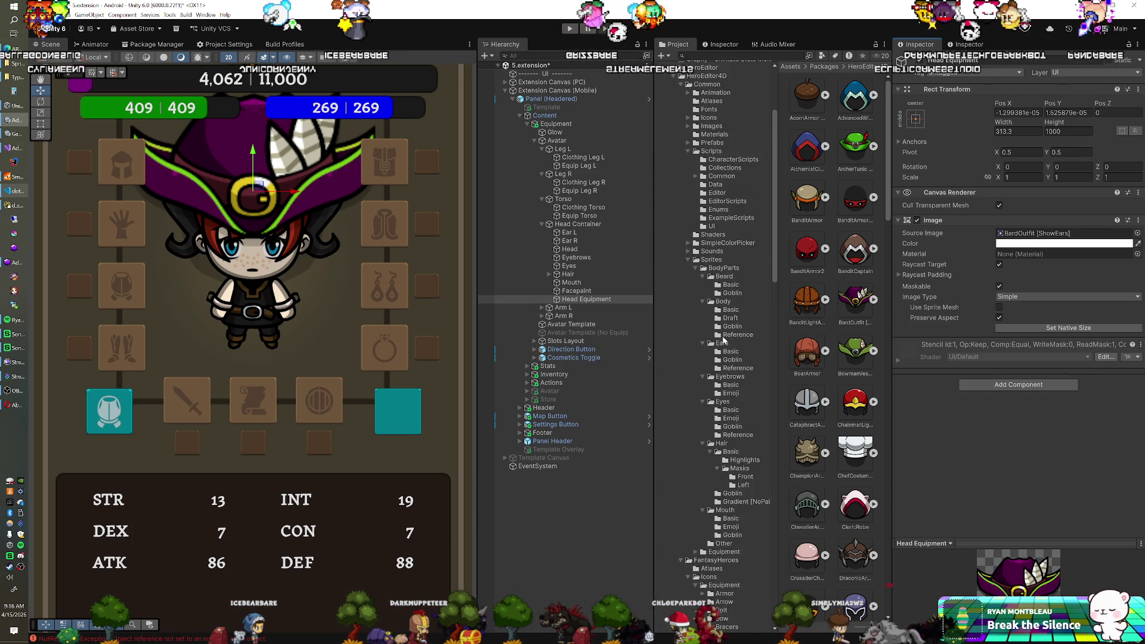
{"action": "scroll", "coordinate": [723, 337], "scroll_direction": "up", "scroll_amount": 2}
{"action": "scroll", "coordinate": [723, 337], "scroll_direction": "up", "scroll_amount": 2}
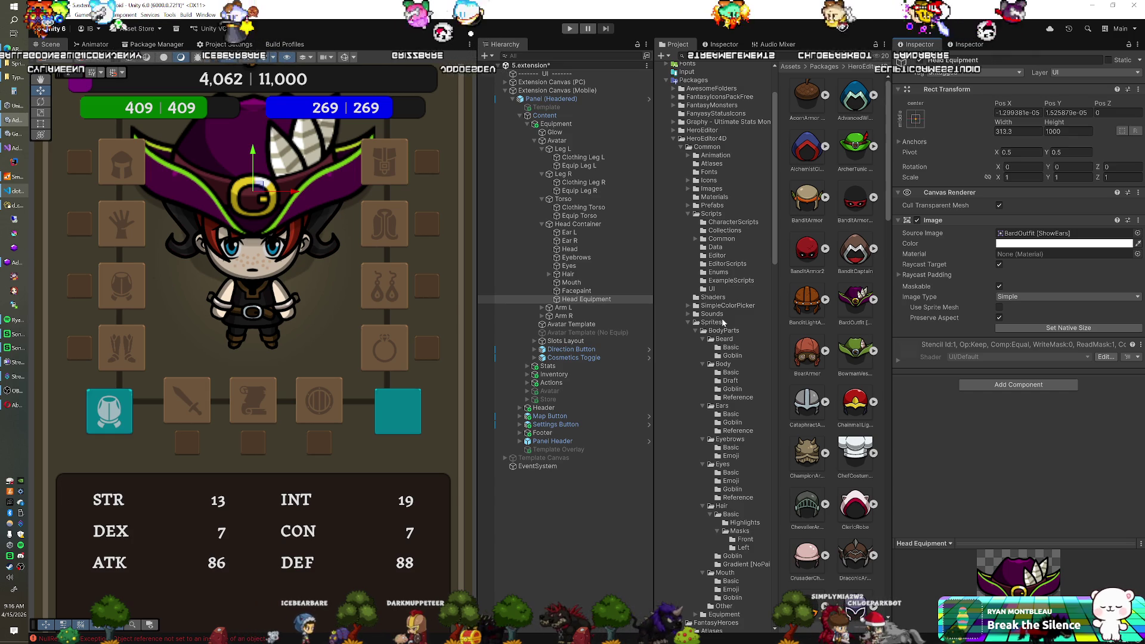
{"action": "scroll", "coordinate": [723, 322], "scroll_direction": "down", "scroll_amount": 15}
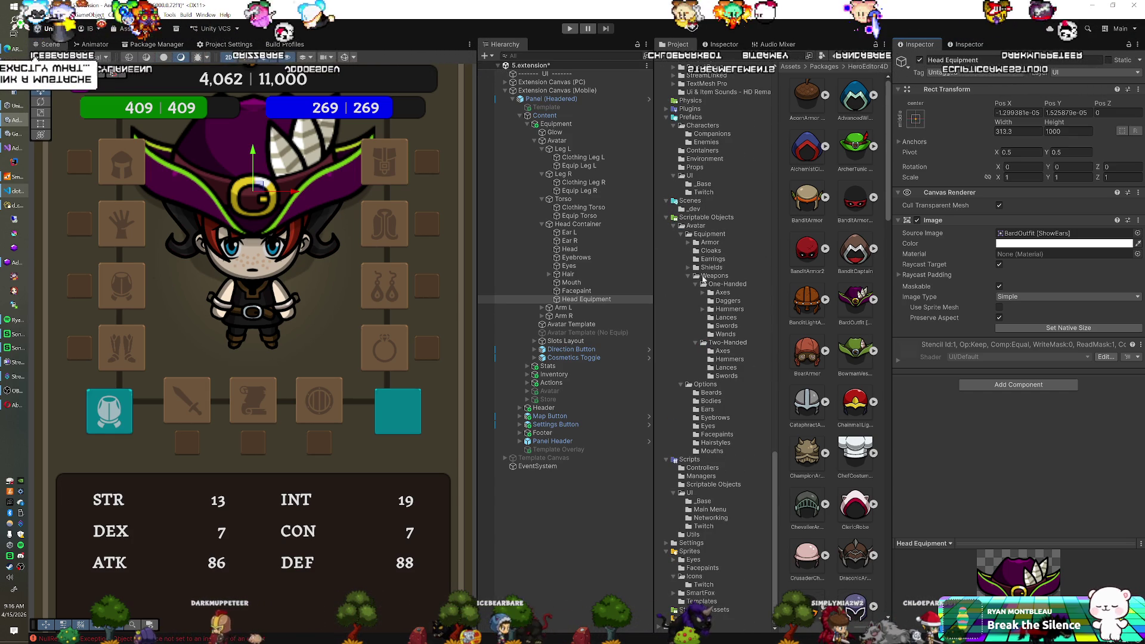
- Set Head Equipment's Source Image to the BardOutfit armor set's FrontHead sprite
{"action": "left_click", "coordinate": [689, 242]}
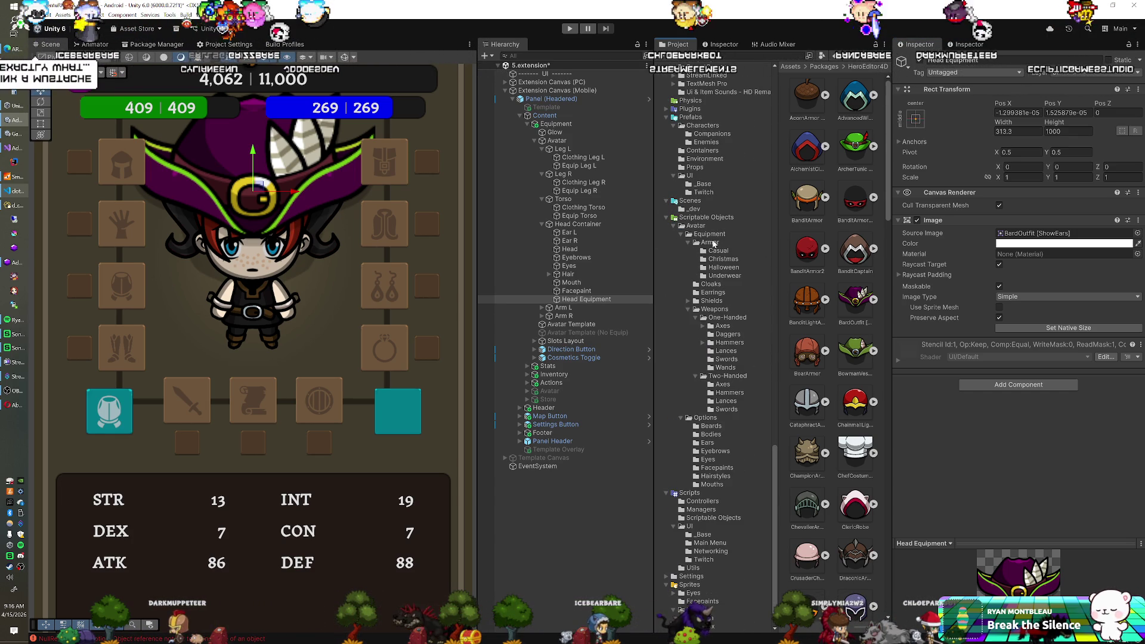
{"action": "left_click", "coordinate": [709, 243]}
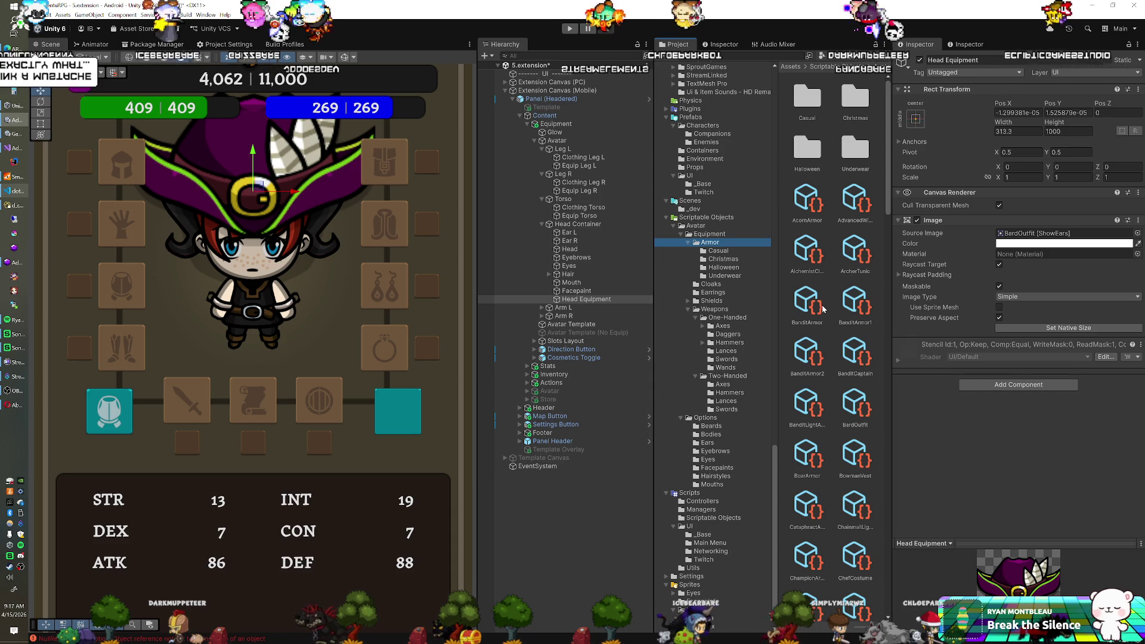
{"action": "scroll", "coordinate": [819, 307], "scroll_direction": "down", "scroll_amount": 2}
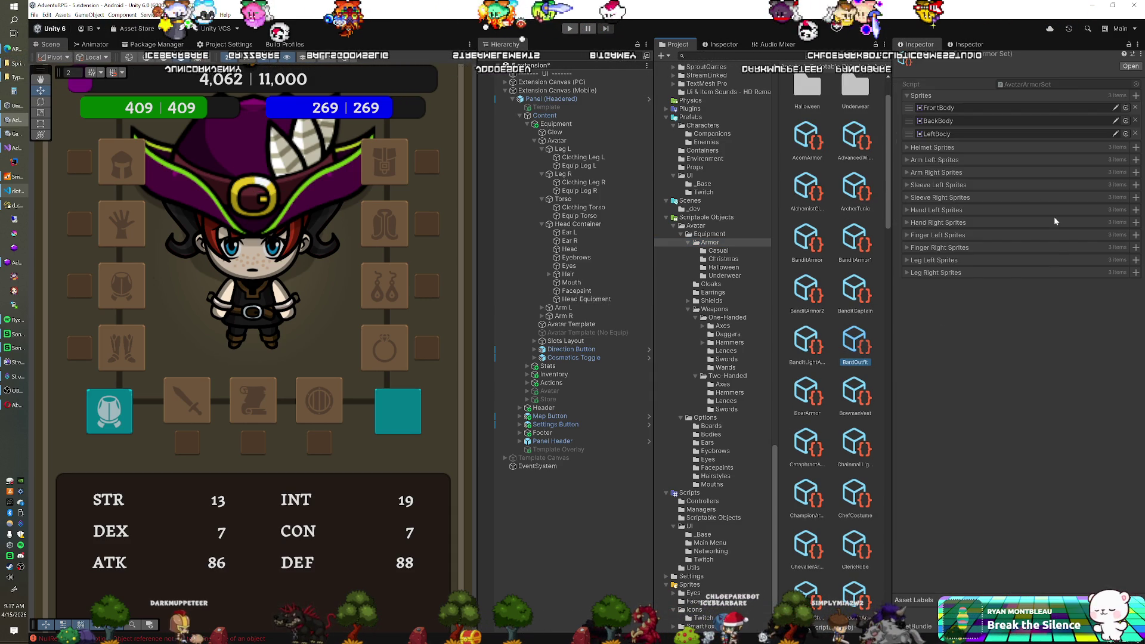
{"action": "left_click", "coordinate": [927, 148]}
{"action": "left_click", "coordinate": [935, 159]}
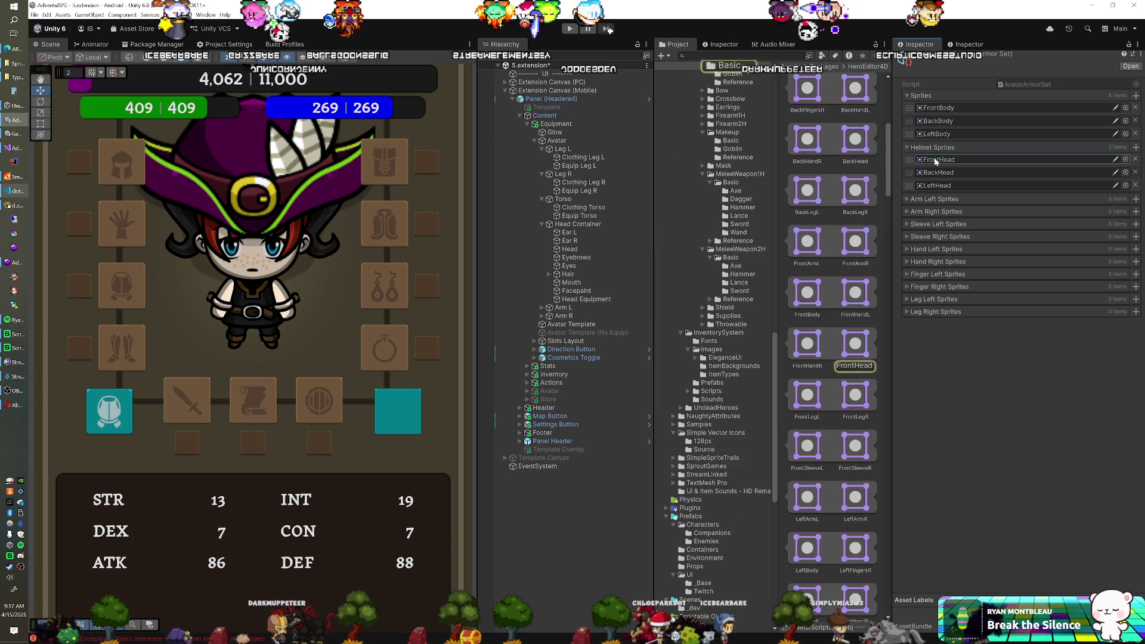
{"action": "left_click", "coordinate": [853, 351]}
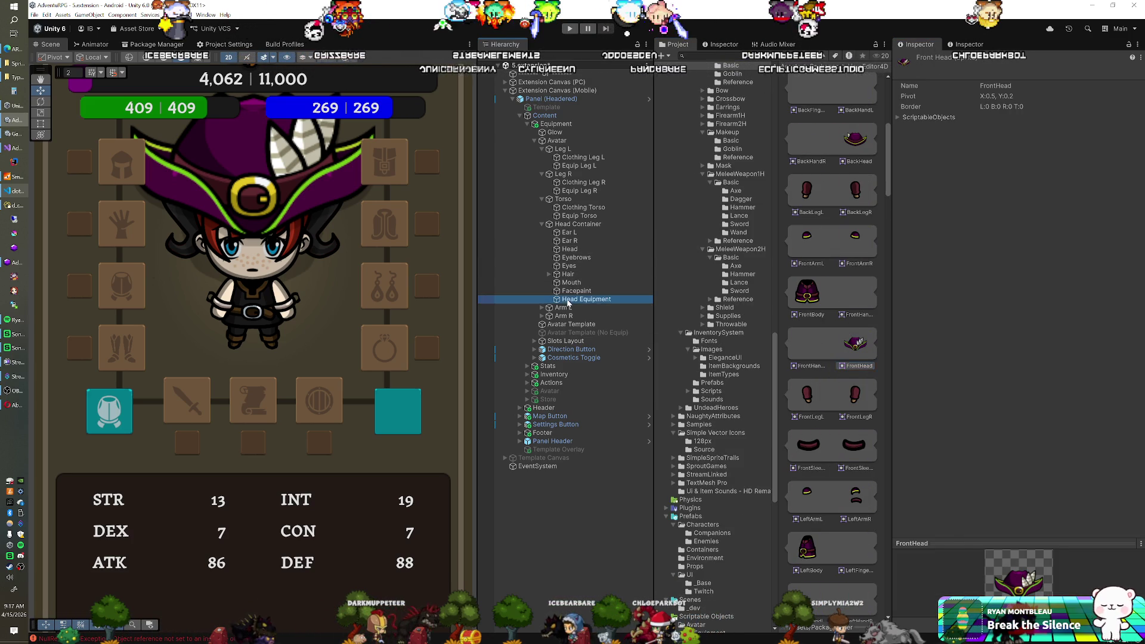
{"action": "left_click_drag", "start_coordinate": [1023, 241], "coordinate": [1009, 244]}
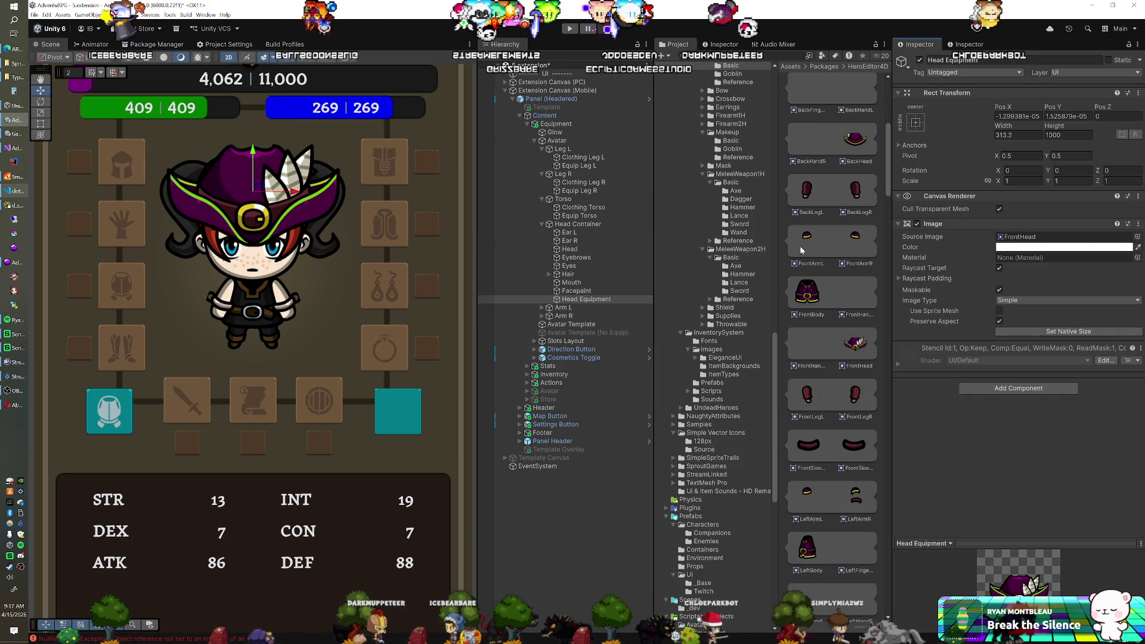
{"action": "scroll", "coordinate": [809, 302], "scroll_direction": "down", "scroll_amount": 10}
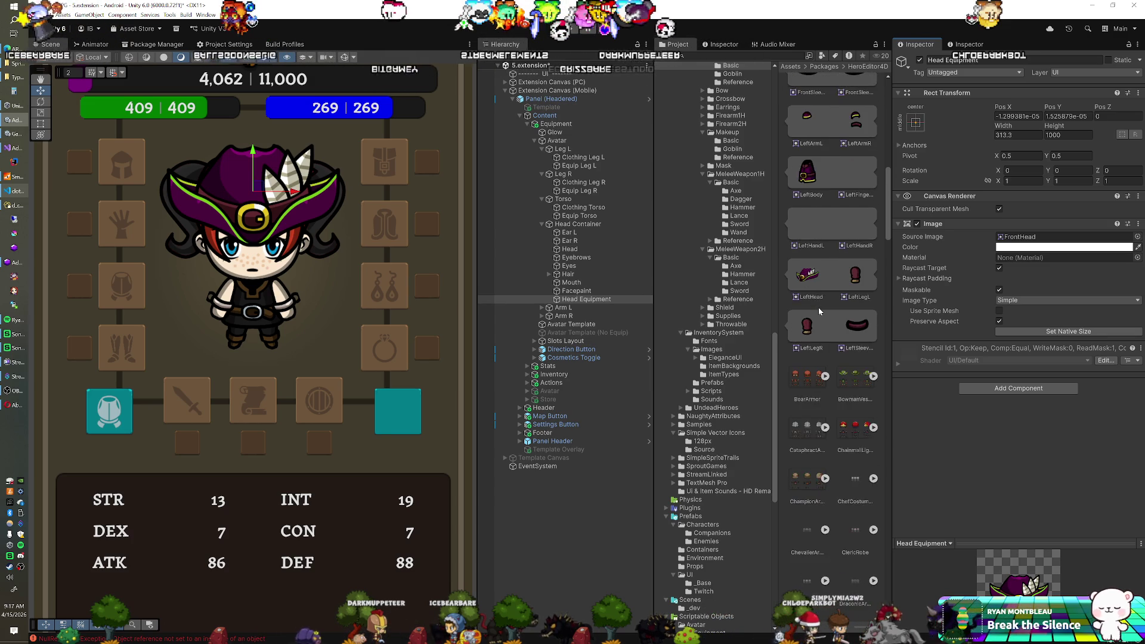
{"action": "scroll", "coordinate": [822, 328], "scroll_direction": "down", "scroll_amount": 7}
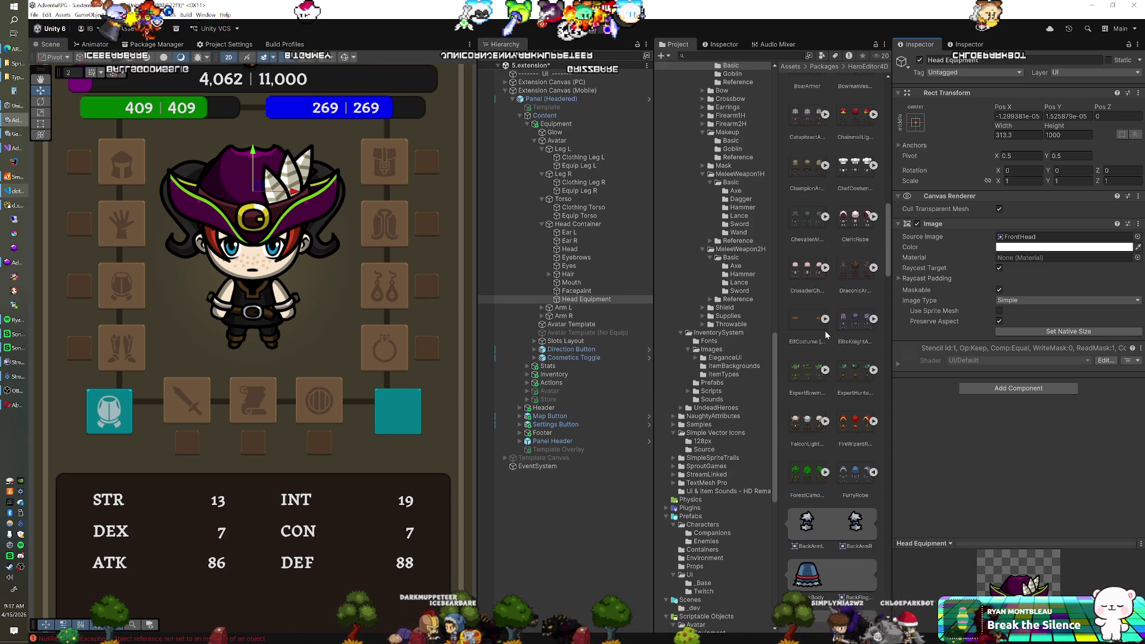
{"action": "scroll", "coordinate": [825, 338], "scroll_direction": "down", "scroll_amount": 4}
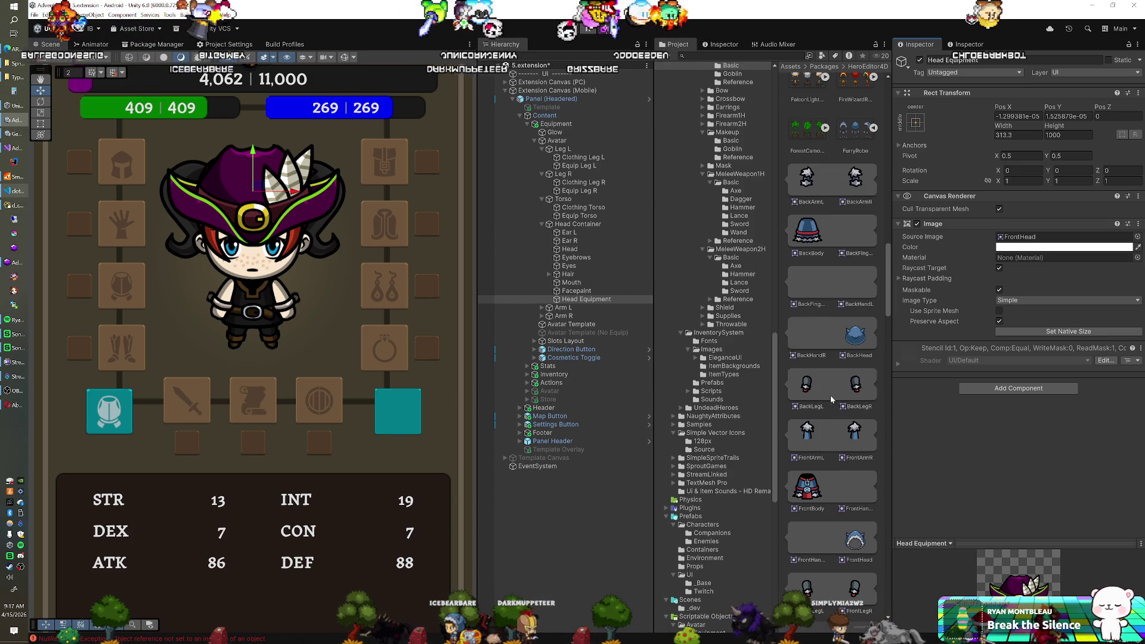
{"action": "scroll", "coordinate": [833, 398], "scroll_direction": "down", "scroll_amount": 2}
- Assign the blue cat-eared hood's FrontHead sprite to Head Equipment's Source Image
{"action": "left_click_drag", "start_coordinate": [855, 480], "coordinate": [1033, 239]}
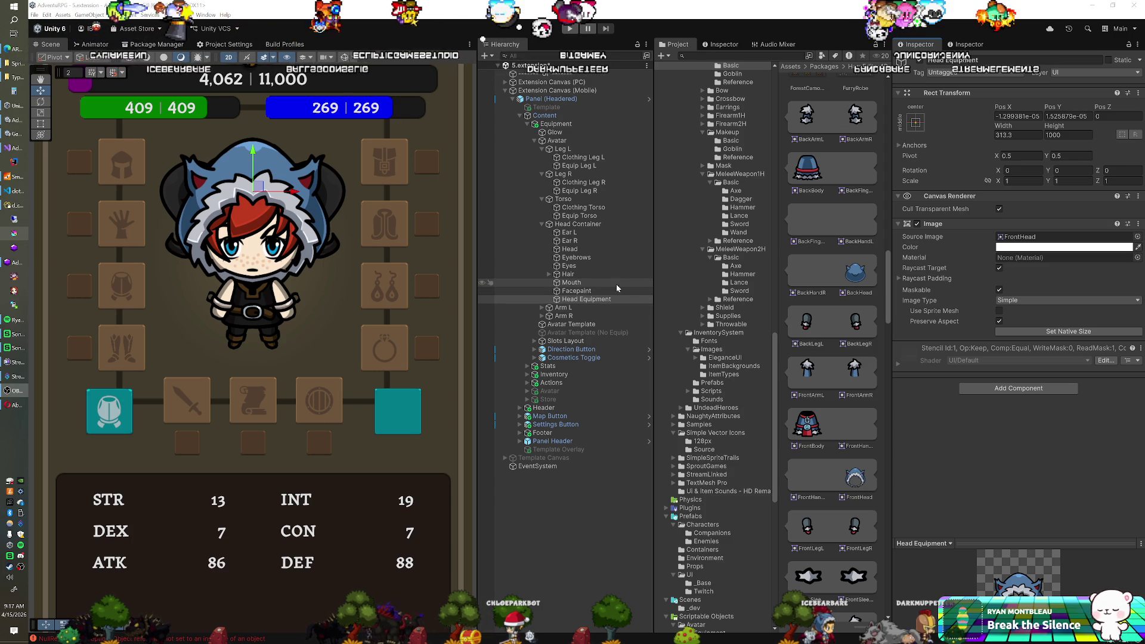
{"action": "left_click", "coordinate": [570, 298]}
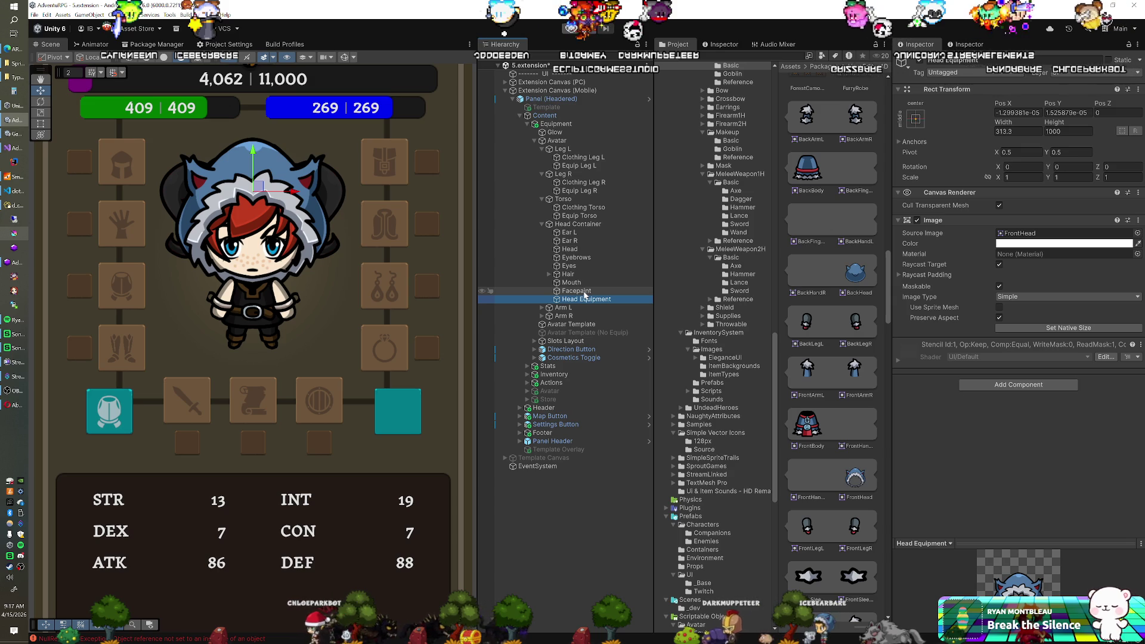
- Duplicate Head Equipment and rename the copy Beard
{"action": "key", "text": "ctrl+d"}
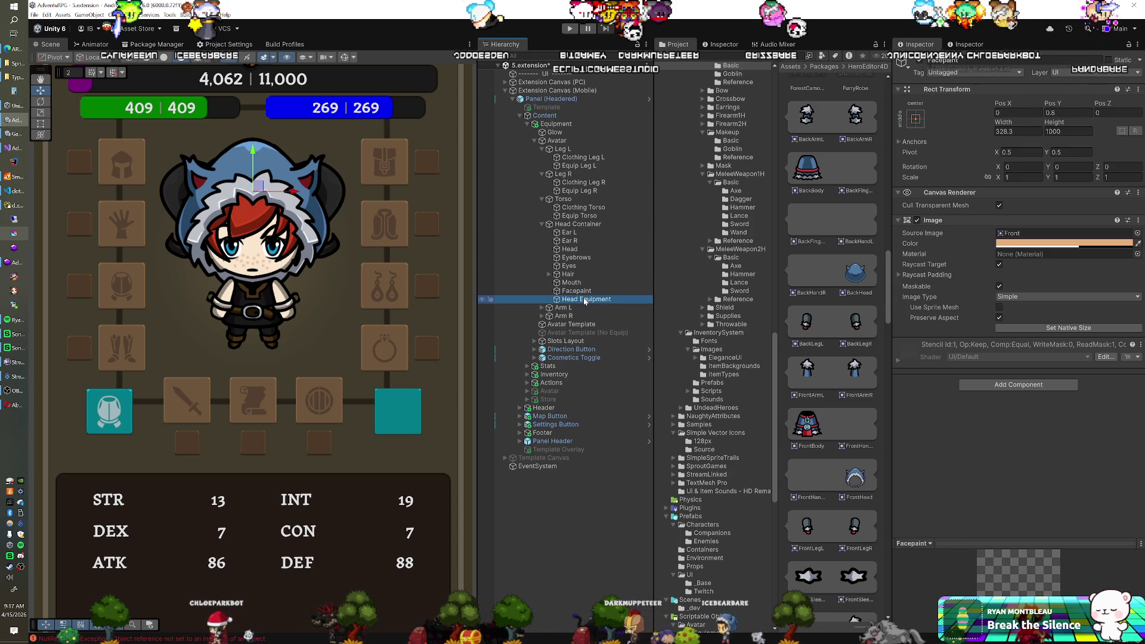
{"action": "key", "text": "F2"}
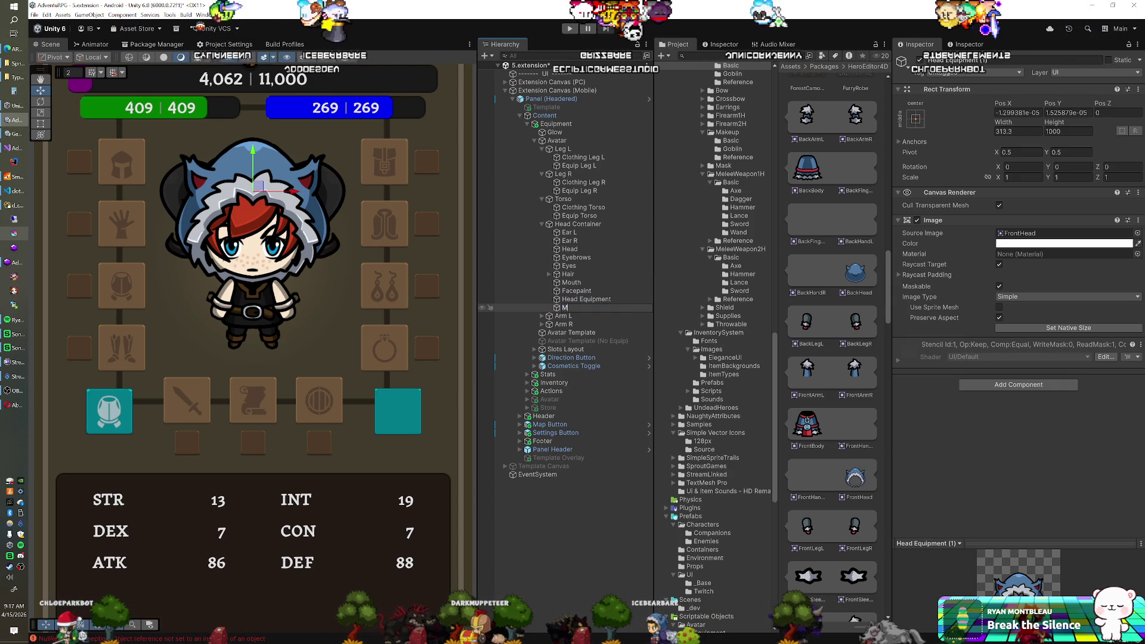
{"action": "type", "text": "ard"}
{"action": "key", "text": "Return"}
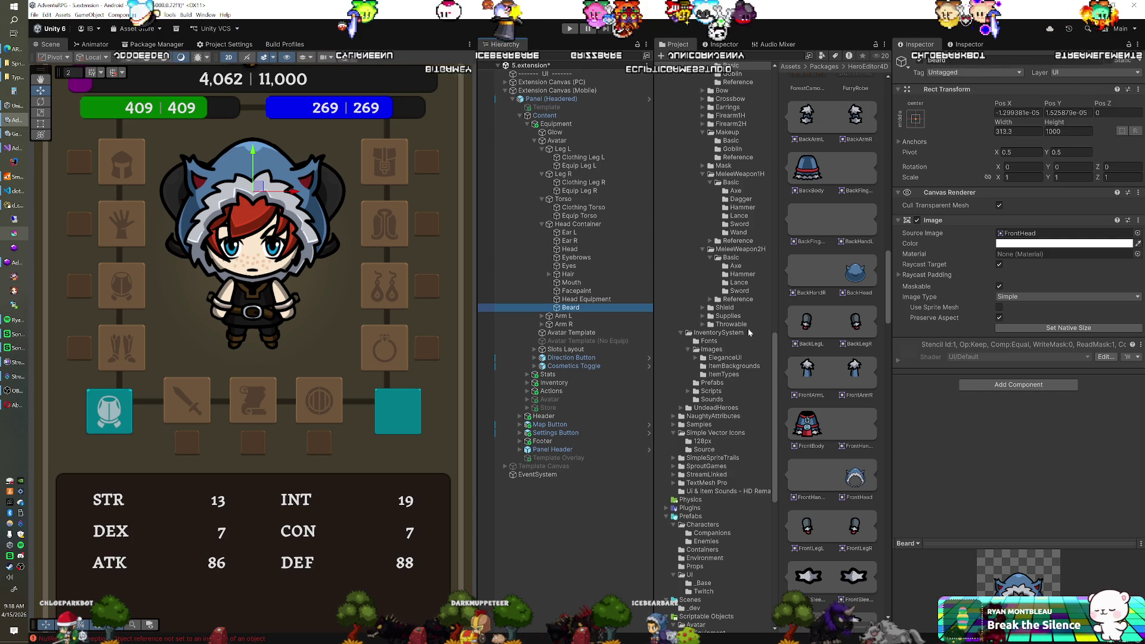
- Set the Beard image to the Type12 Front sprite from the Beard Basic folder
{"action": "scroll", "coordinate": [723, 346], "scroll_direction": "down", "scroll_amount": 10}
{"action": "scroll", "coordinate": [723, 347], "scroll_direction": "down", "scroll_amount": 7}
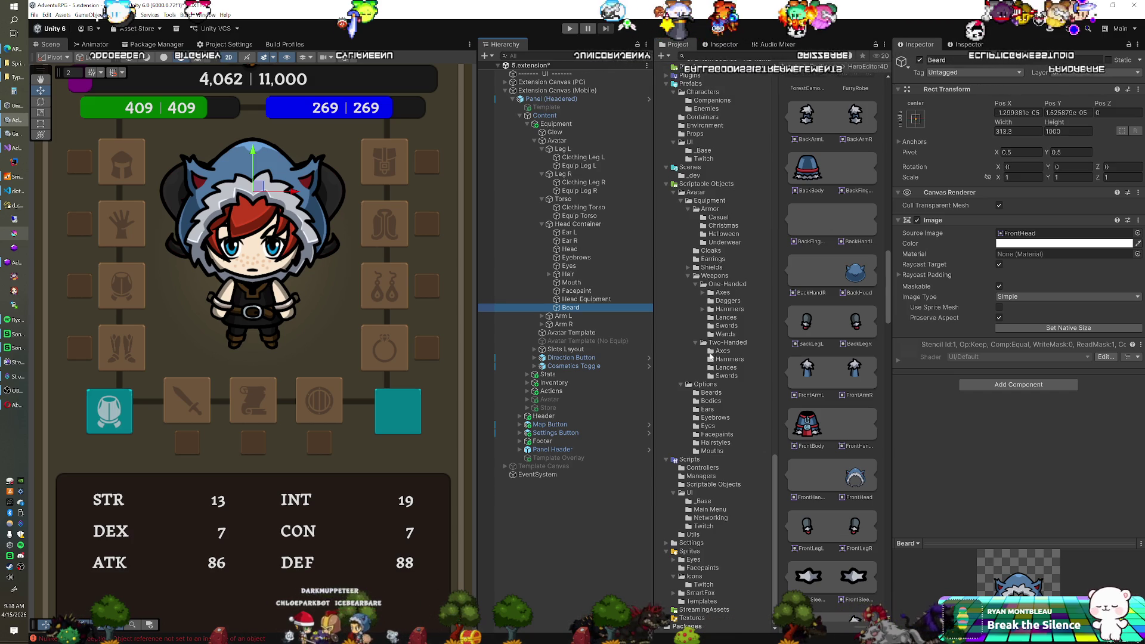
{"action": "scroll", "coordinate": [710, 374], "scroll_direction": "up", "scroll_amount": 20}
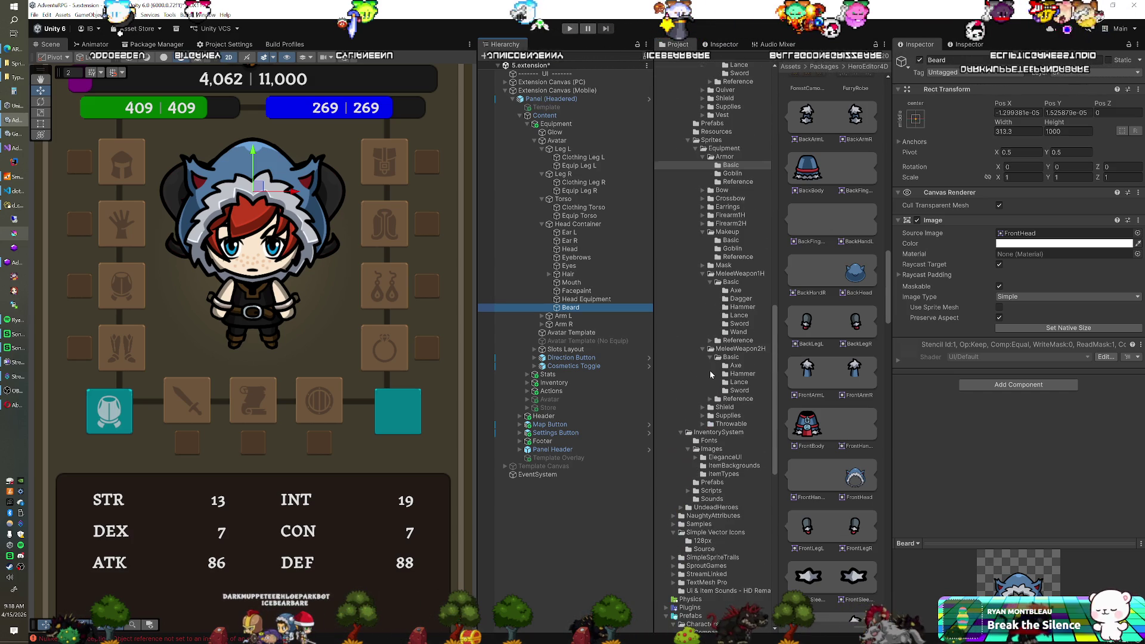
{"action": "scroll", "coordinate": [710, 374], "scroll_direction": "up", "scroll_amount": 3}
{"action": "scroll", "coordinate": [711, 375], "scroll_direction": "up", "scroll_amount": 9}
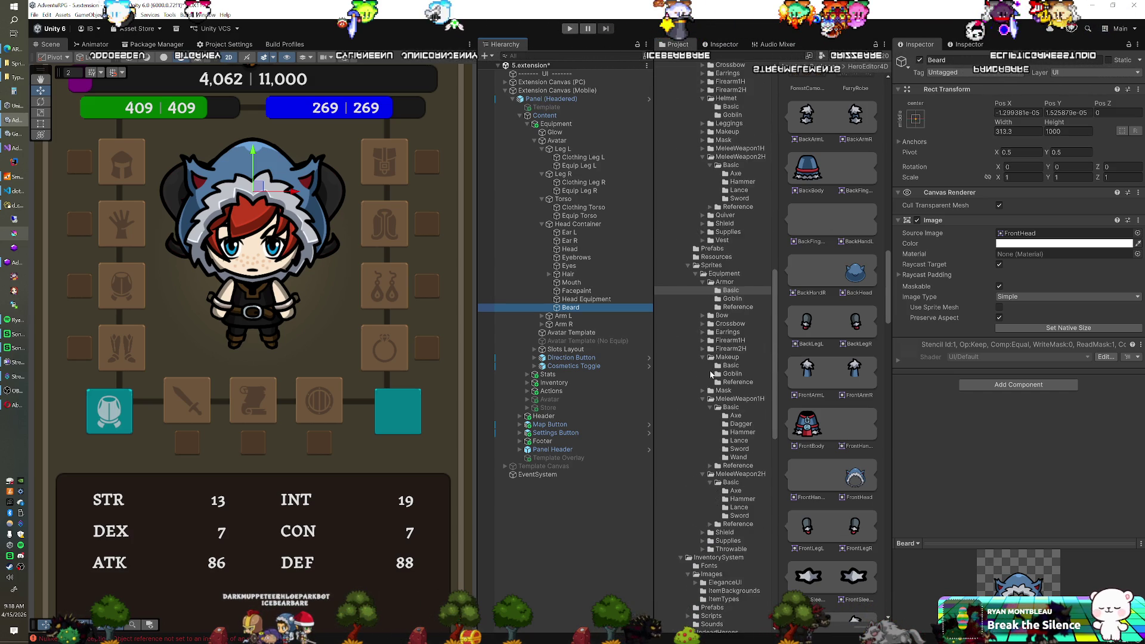
{"action": "scroll", "coordinate": [711, 374], "scroll_direction": "up", "scroll_amount": 12}
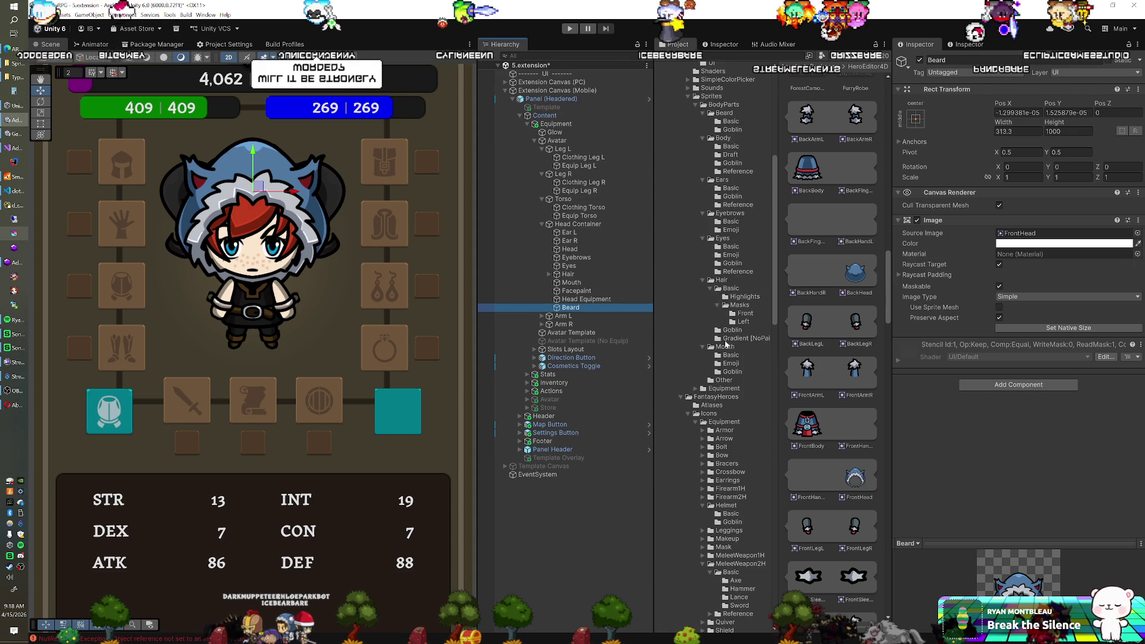
{"action": "scroll", "coordinate": [716, 334], "scroll_direction": "up", "scroll_amount": 5}
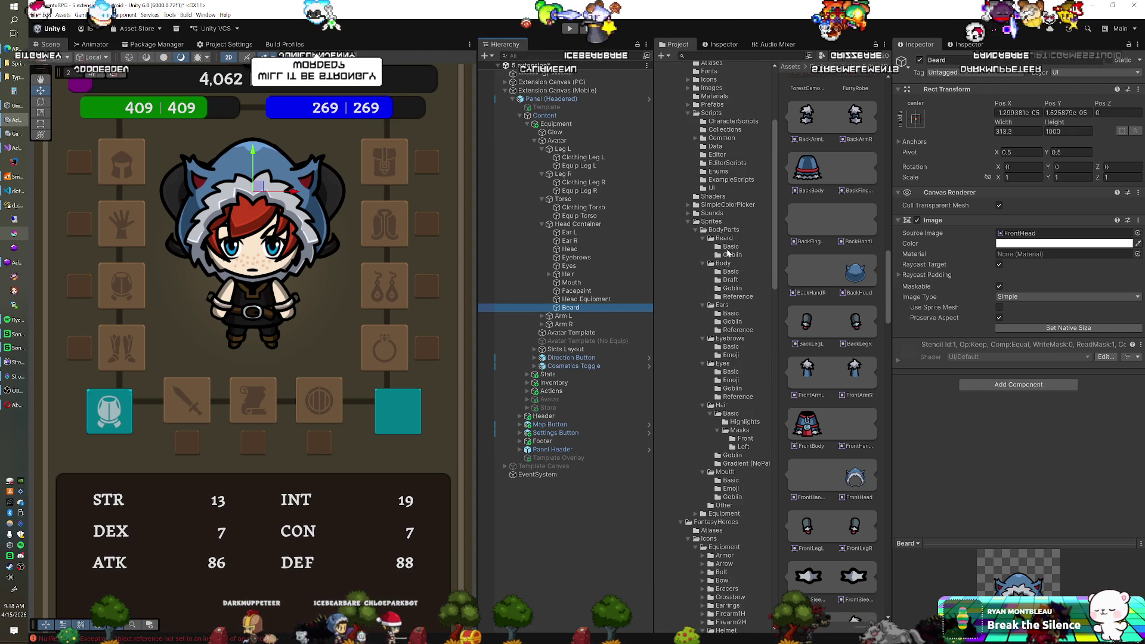
{"action": "left_click", "coordinate": [731, 246]}
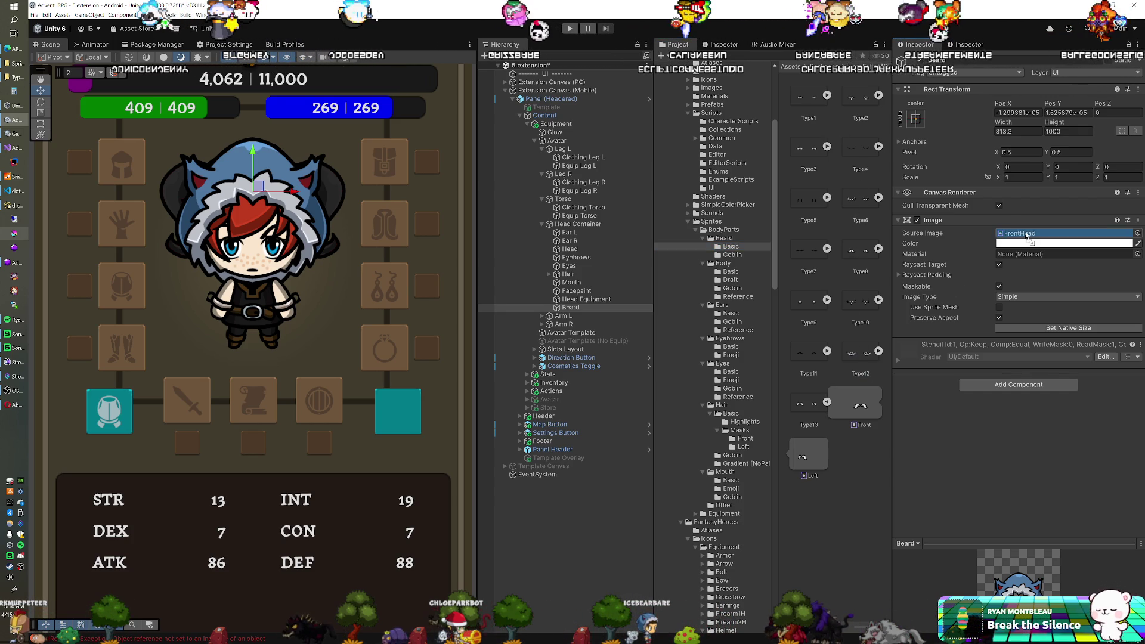
{"action": "left_click_drag", "start_coordinate": [1026, 235], "coordinate": [1016, 235]}
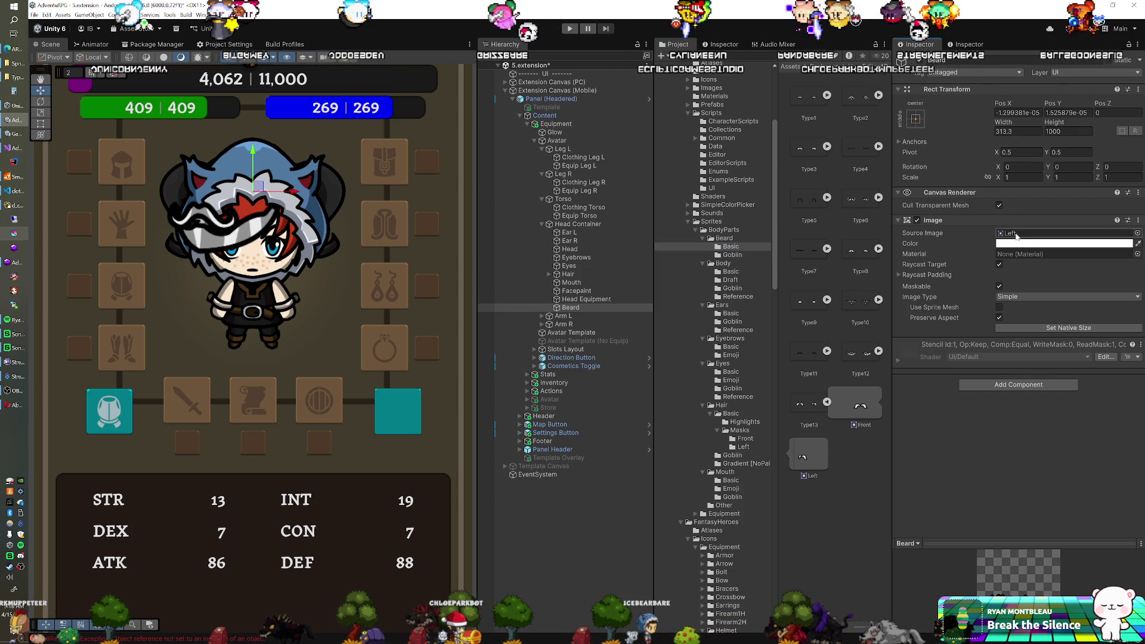
{"action": "left_click", "coordinate": [878, 351]}
{"action": "left_click_drag", "start_coordinate": [824, 389], "coordinate": [1025, 237]}
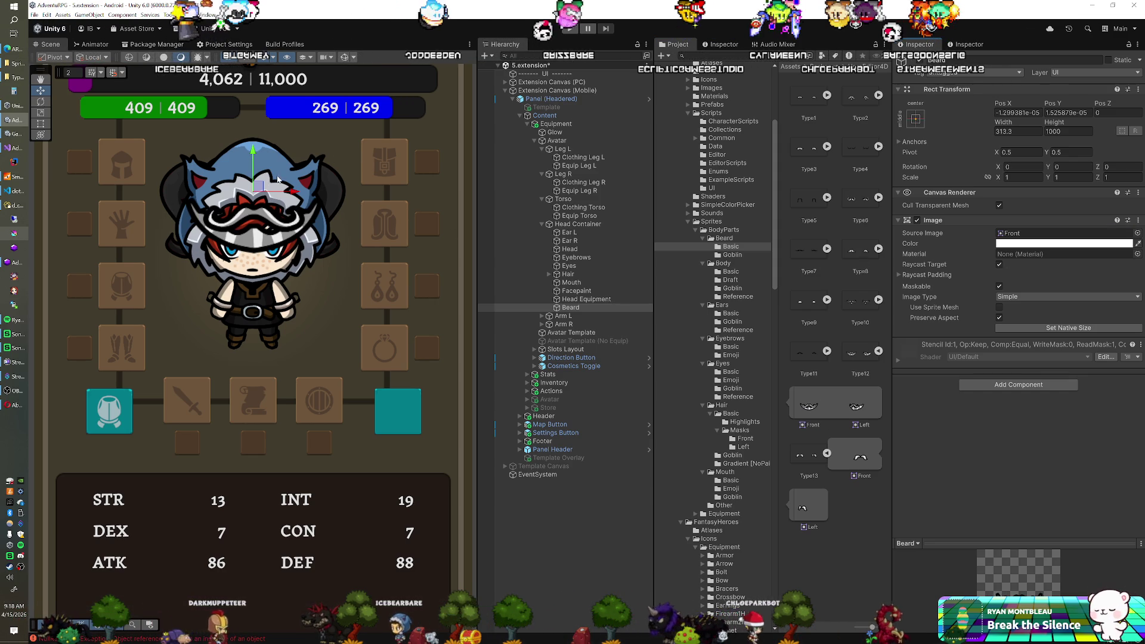
- Hide Head Equipment, then narrow the Beard, move it down, and set Pos X to 0
{"action": "left_click", "coordinate": [586, 300]}
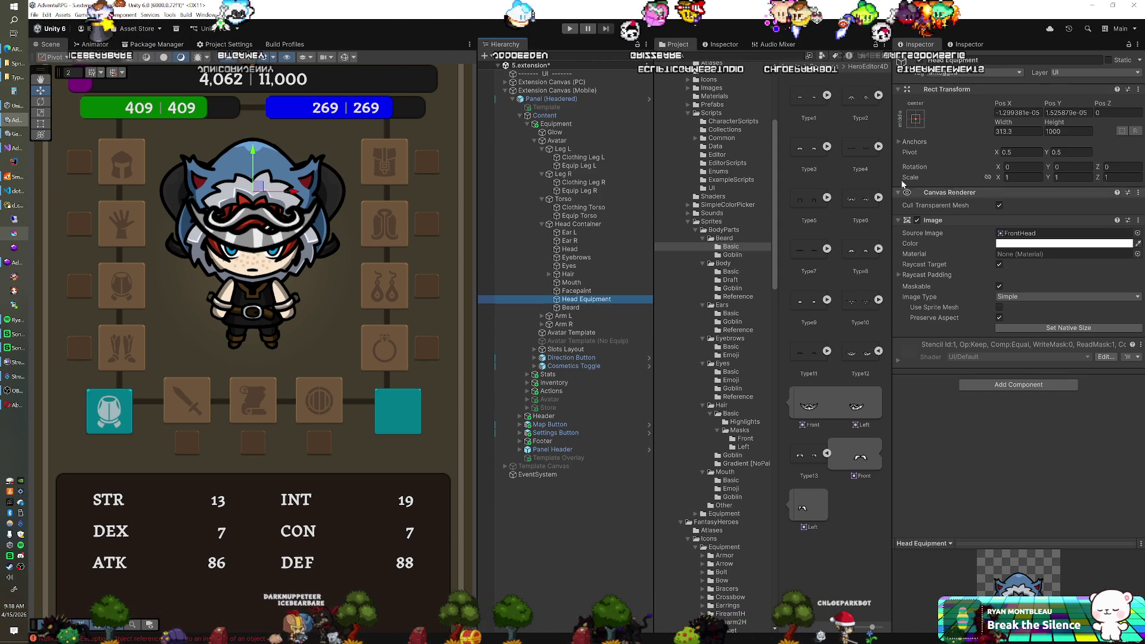
{"action": "left_click", "coordinate": [570, 307]}
{"action": "left_click_drag", "start_coordinate": [1005, 126], "coordinate": [393, 207]}
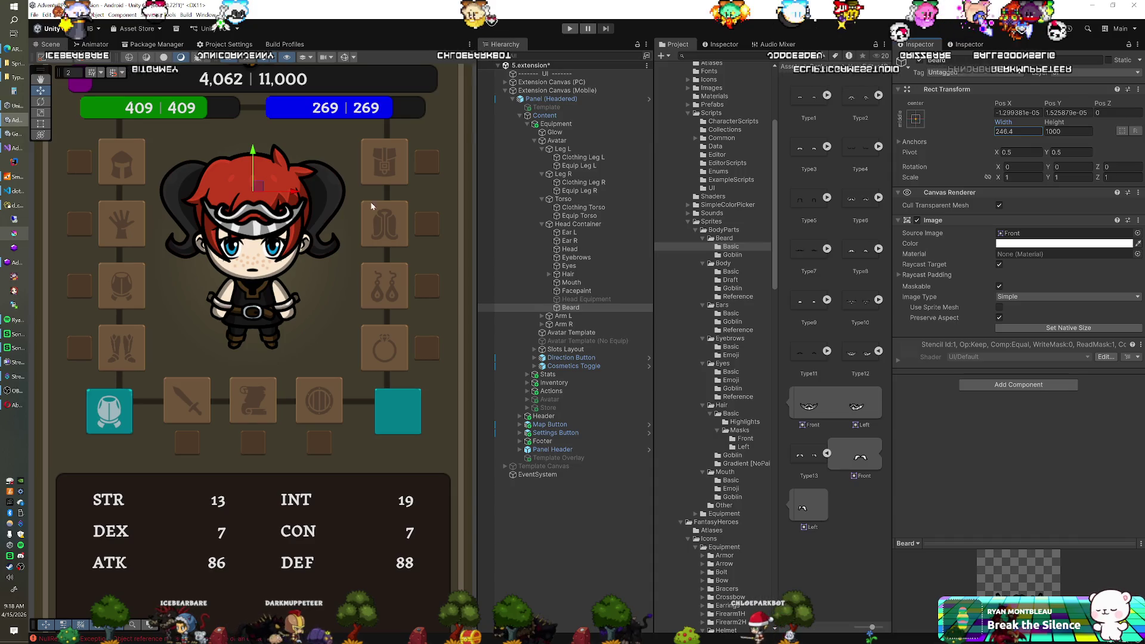
{"action": "left_click_drag", "start_coordinate": [253, 153], "coordinate": [249, 202]}
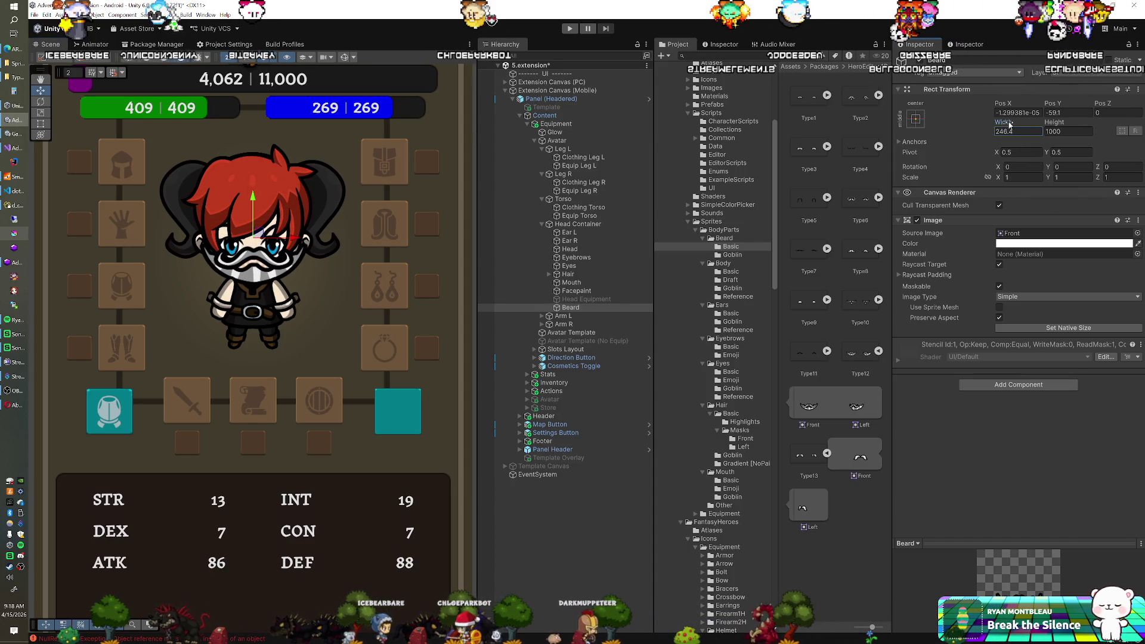
{"action": "left_click_drag", "start_coordinate": [1010, 124], "coordinate": [986, 130]}
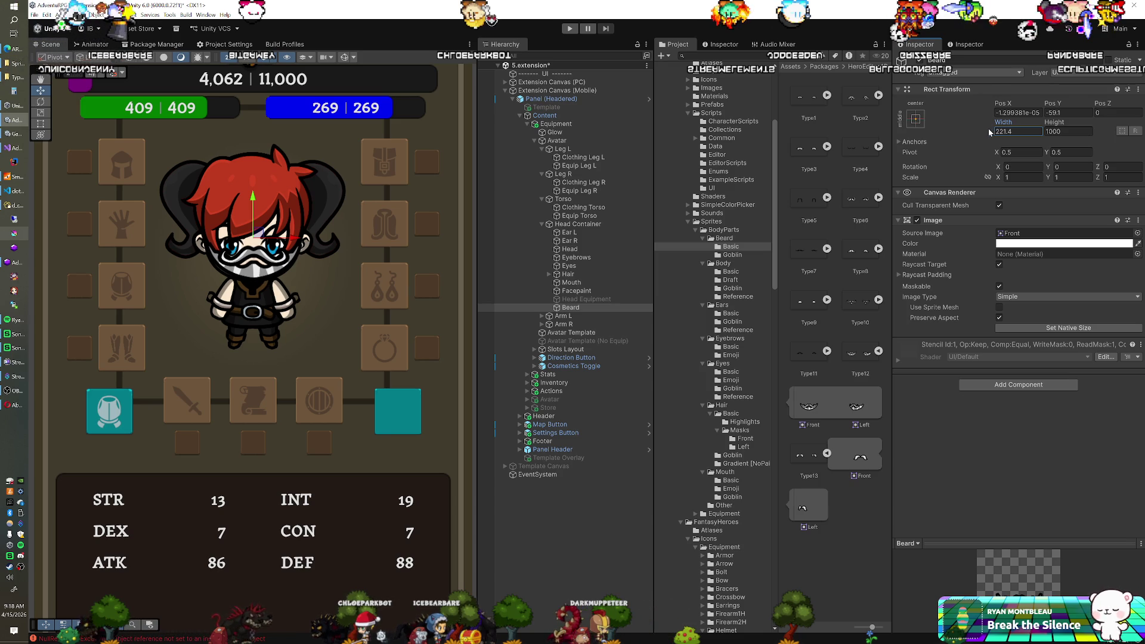
{"action": "left_click", "coordinate": [1016, 113]}
{"action": "type", "text": "0"}
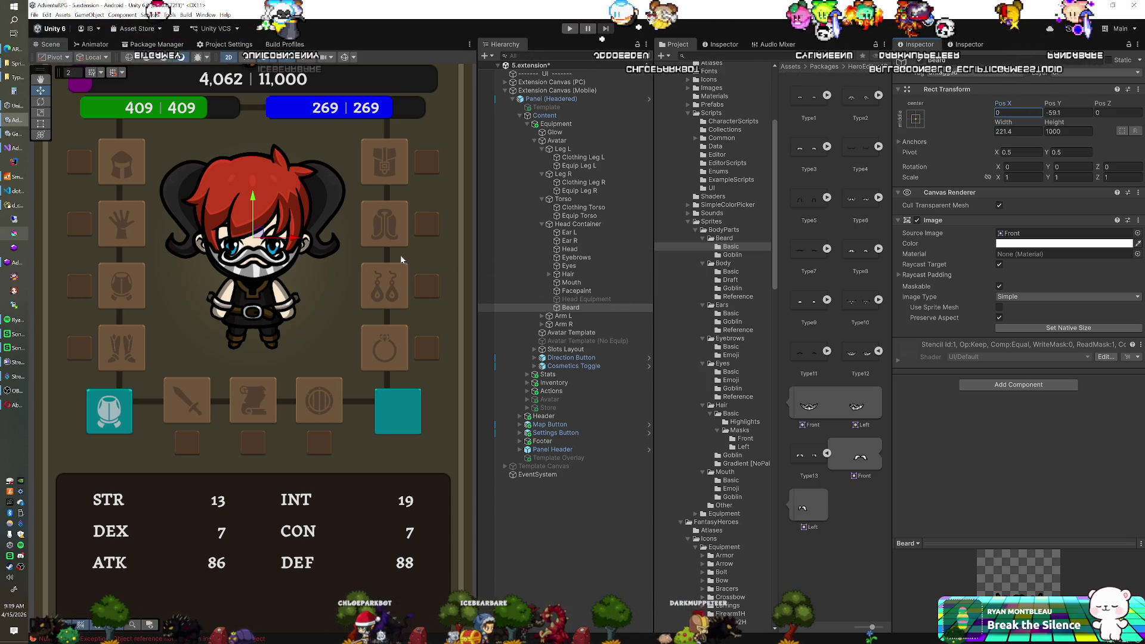
- Inspect the Head and Head Container horizontal positions
{"action": "left_click", "coordinate": [569, 249]}
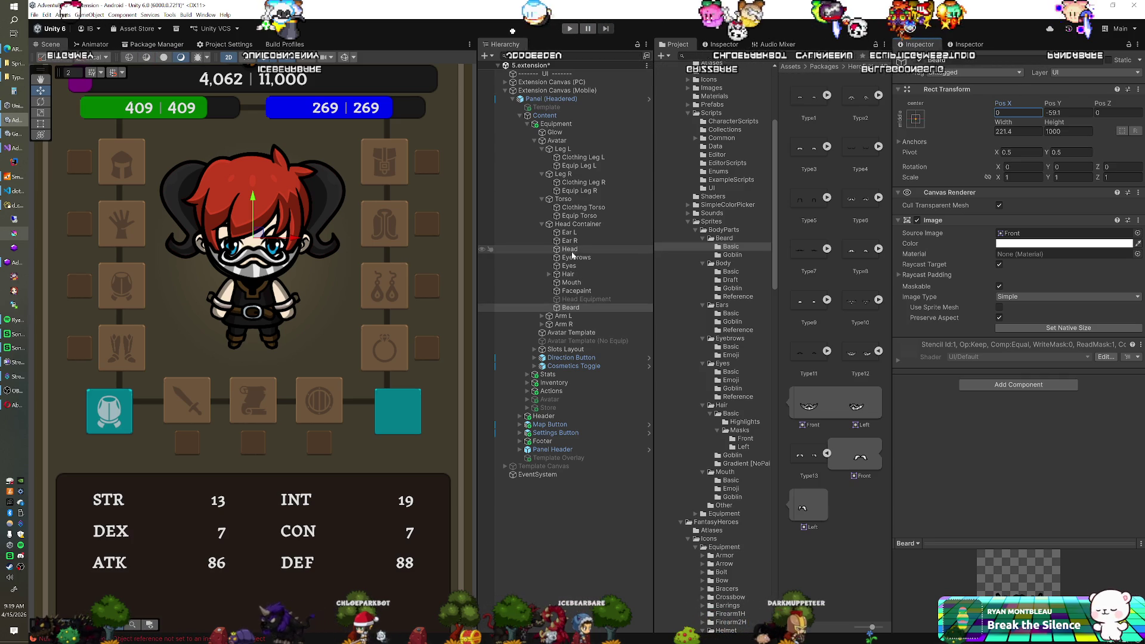
{"action": "left_click", "coordinate": [1016, 112]}
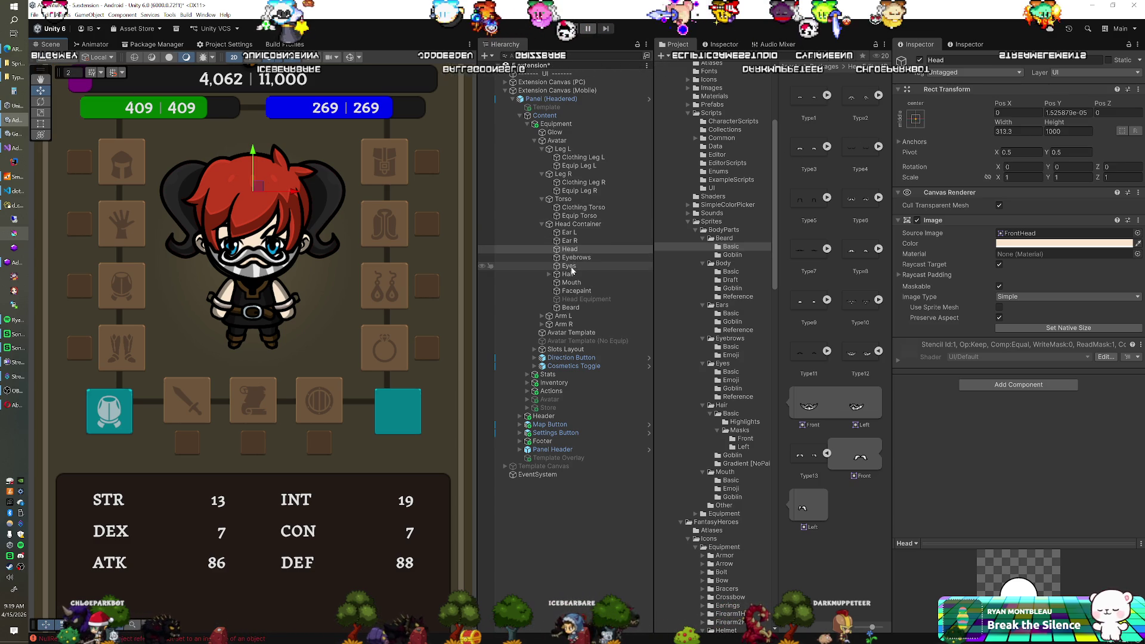
{"action": "left_click", "coordinate": [575, 227]}
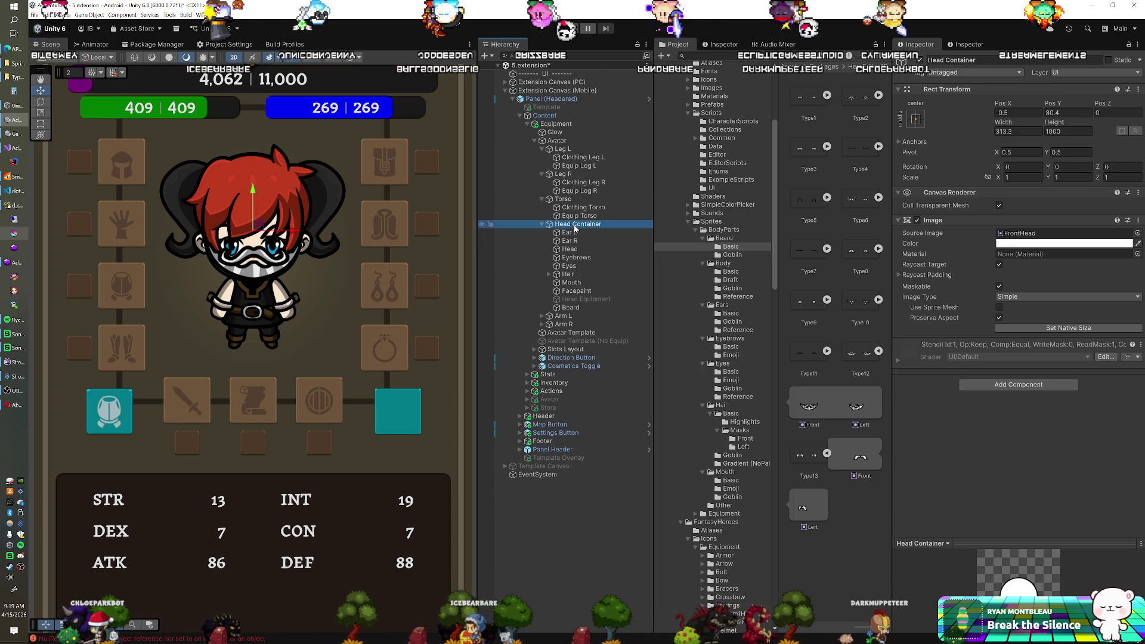
- Set Head Container's Pos X to 0, recheck the Head, and reselect Beard
{"action": "left_click", "coordinate": [1017, 112]}
{"action": "type", "text": "0"}
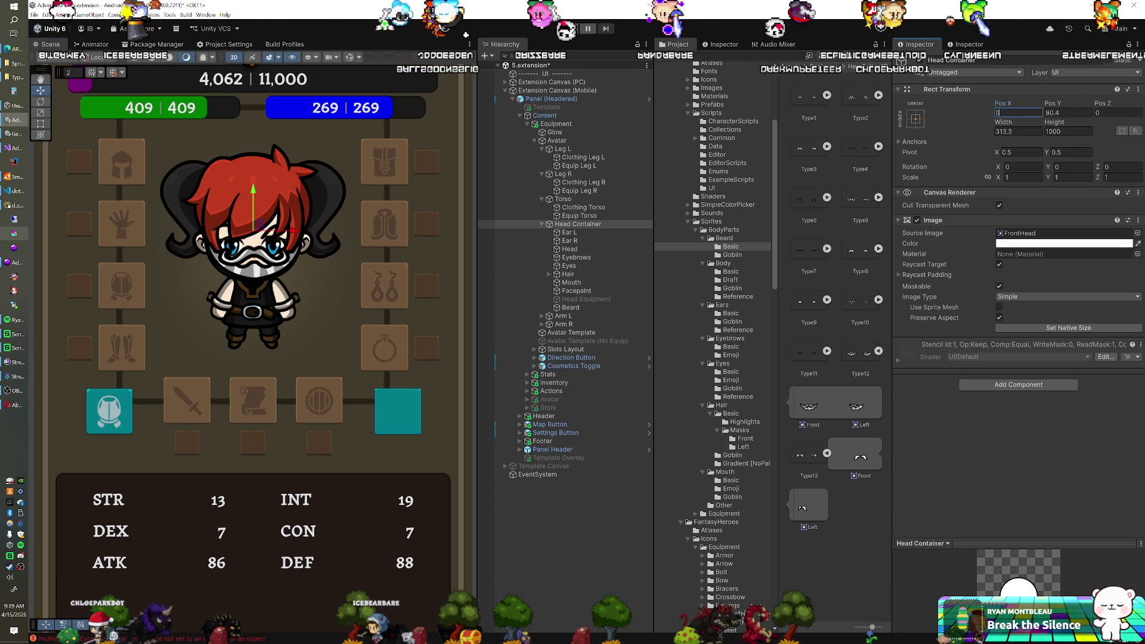
{"action": "left_click", "coordinate": [581, 249]}
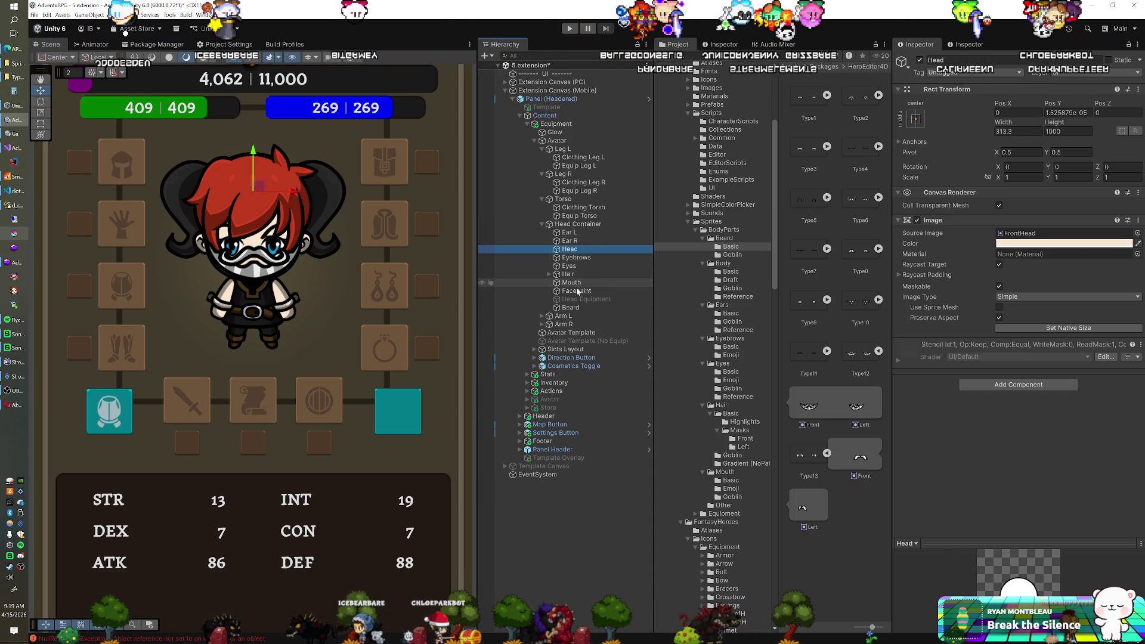
{"action": "left_click", "coordinate": [570, 307]}
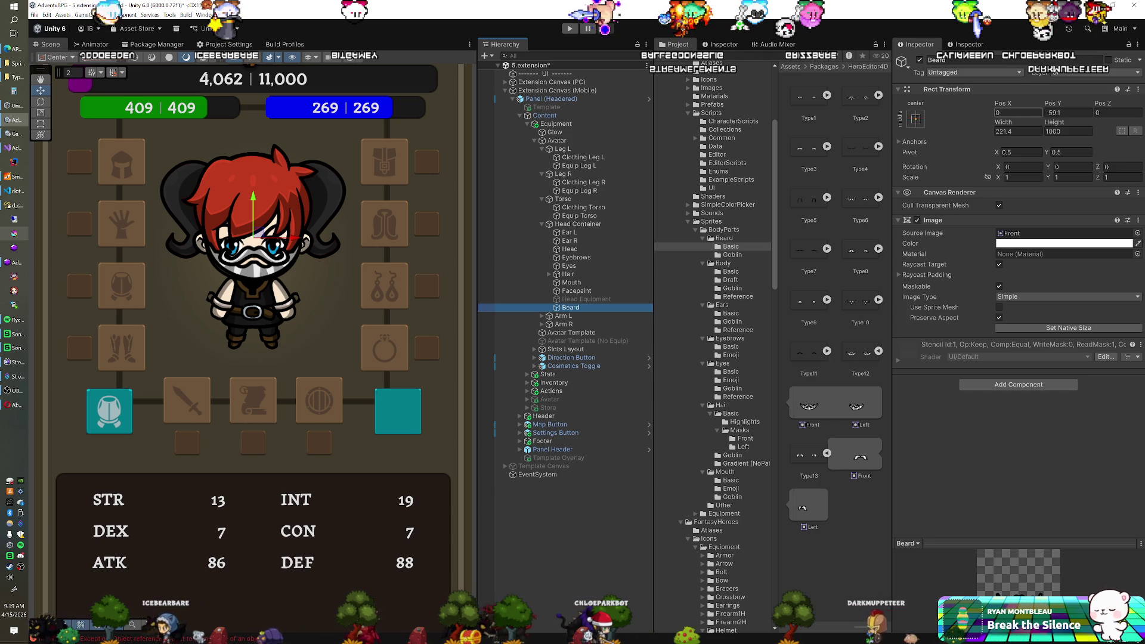
{"action": "scroll", "coordinate": [247, 242], "scroll_direction": "up", "scroll_amount": 3}
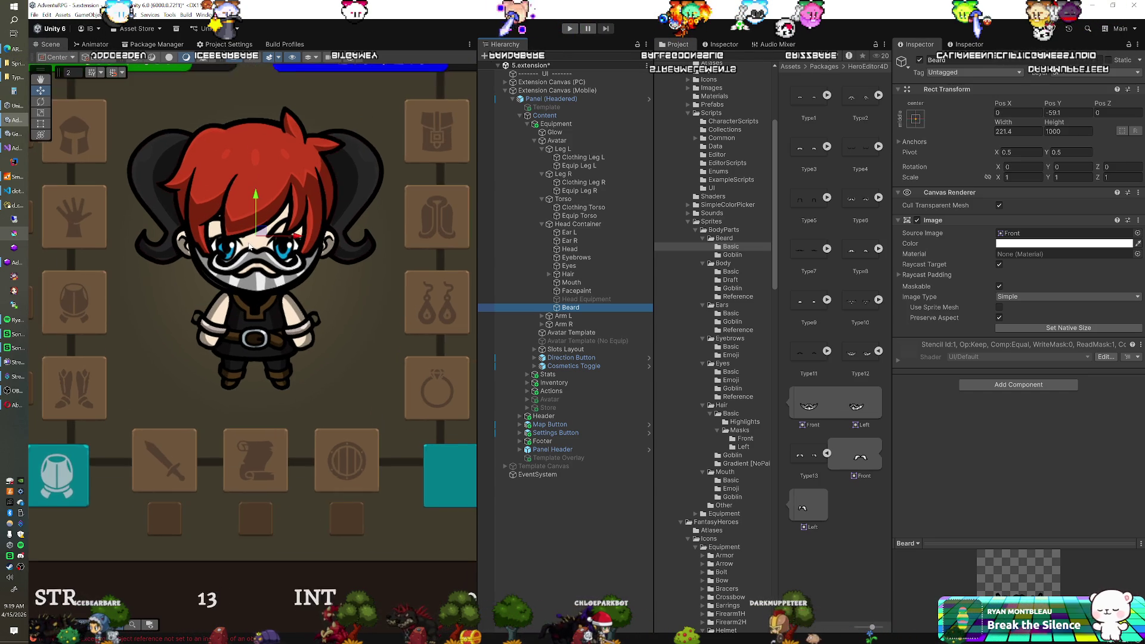
- Lower the Beard to Pos Y -74.4 and narrow its width to about 209.69
{"action": "mouse_move", "coordinate": [259, 198]}
{"action": "left_mouse_down"}
{"action": "mouse_move", "coordinate": [257, 223]}
{"action": "mouse_move", "coordinate": [257, 212]}
{"action": "left_mouse_up"}
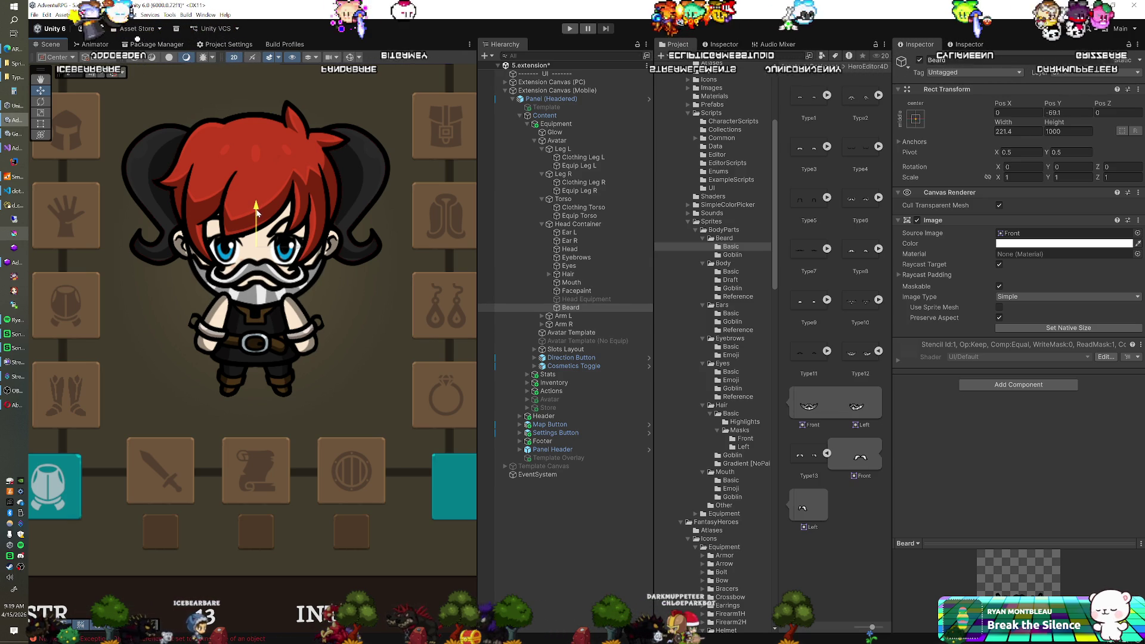
{"action": "left_click_drag", "start_coordinate": [256, 212], "coordinate": [256, 271]}
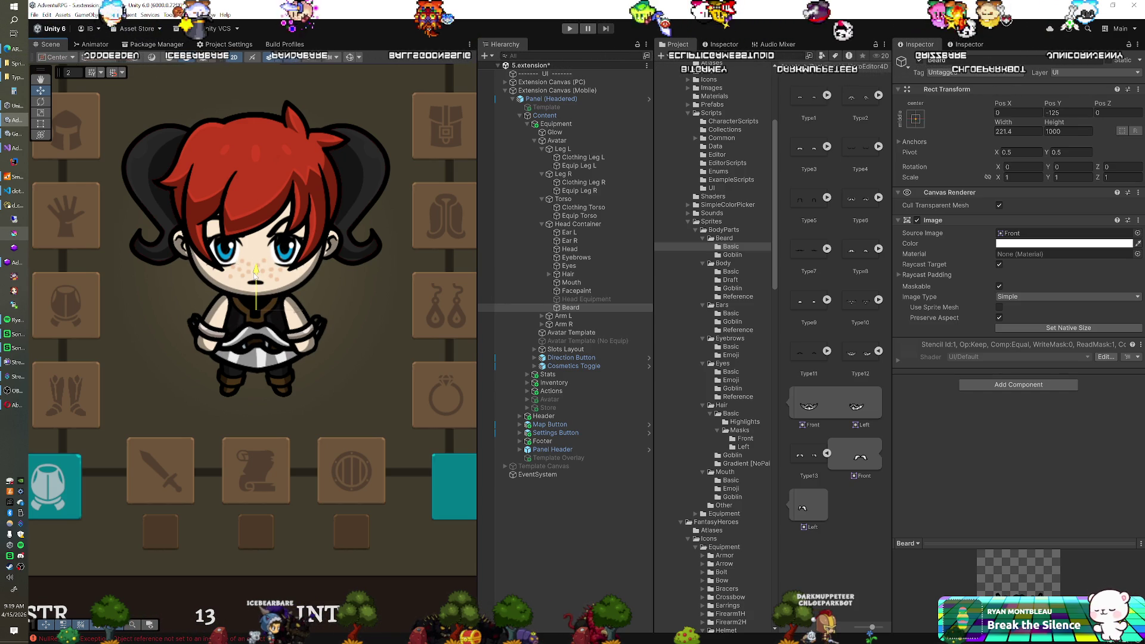
{"action": "left_click_drag", "start_coordinate": [255, 272], "coordinate": [260, 212]}
{"action": "left_click_drag", "start_coordinate": [1006, 126], "coordinate": [992, 126]}
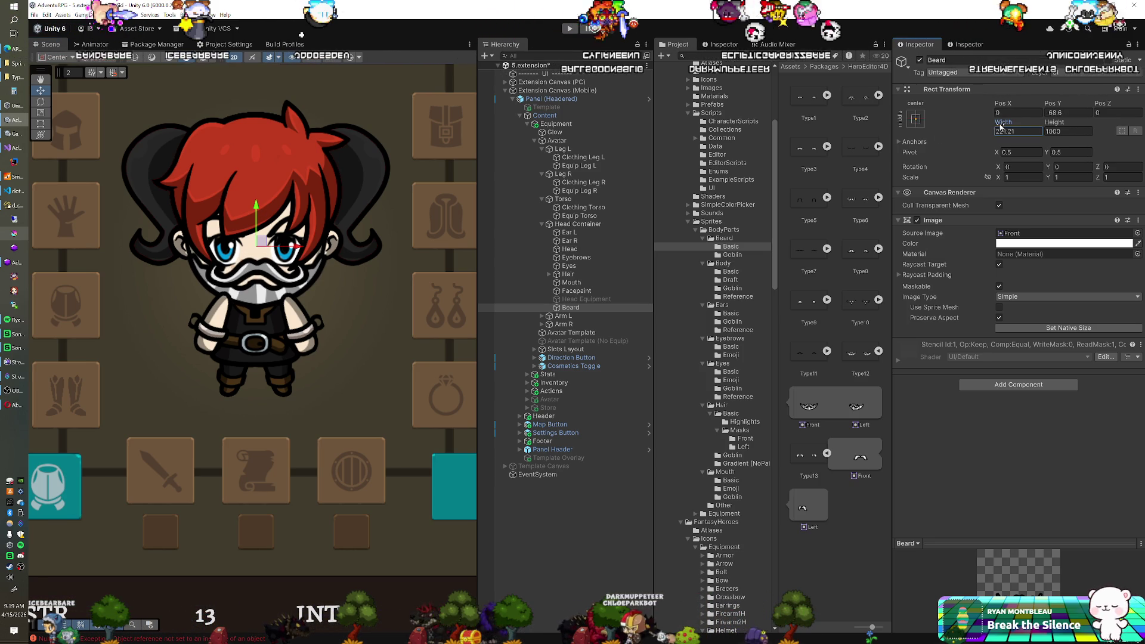
{"action": "left_click_drag", "start_coordinate": [812, 155], "coordinate": [800, 156]}
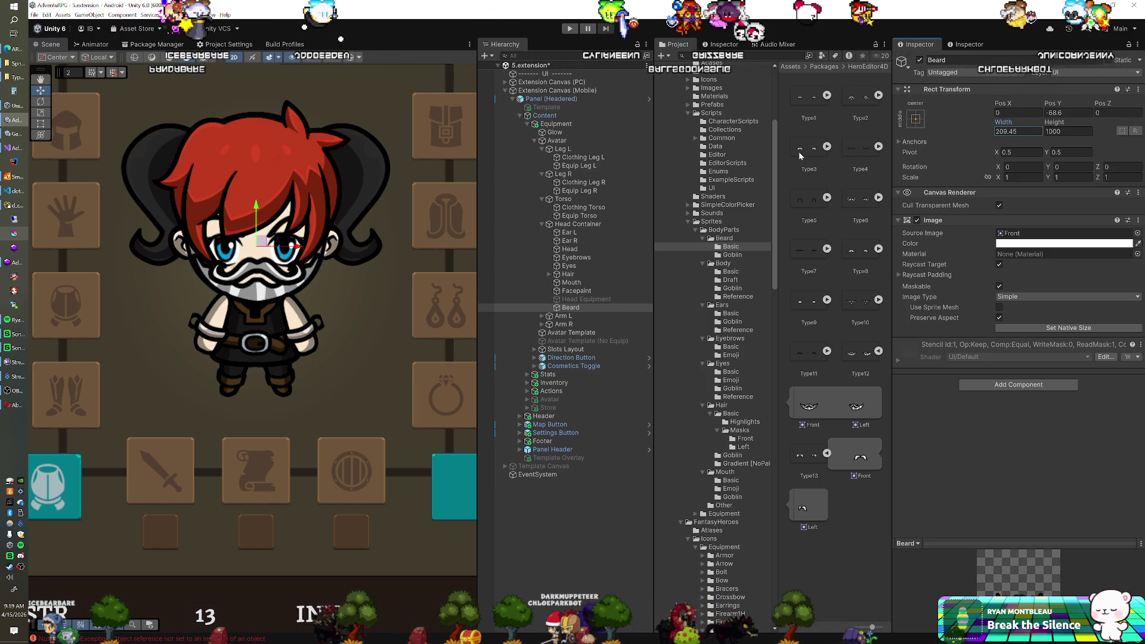
{"action": "left_click_drag", "start_coordinate": [258, 212], "coordinate": [256, 213]}
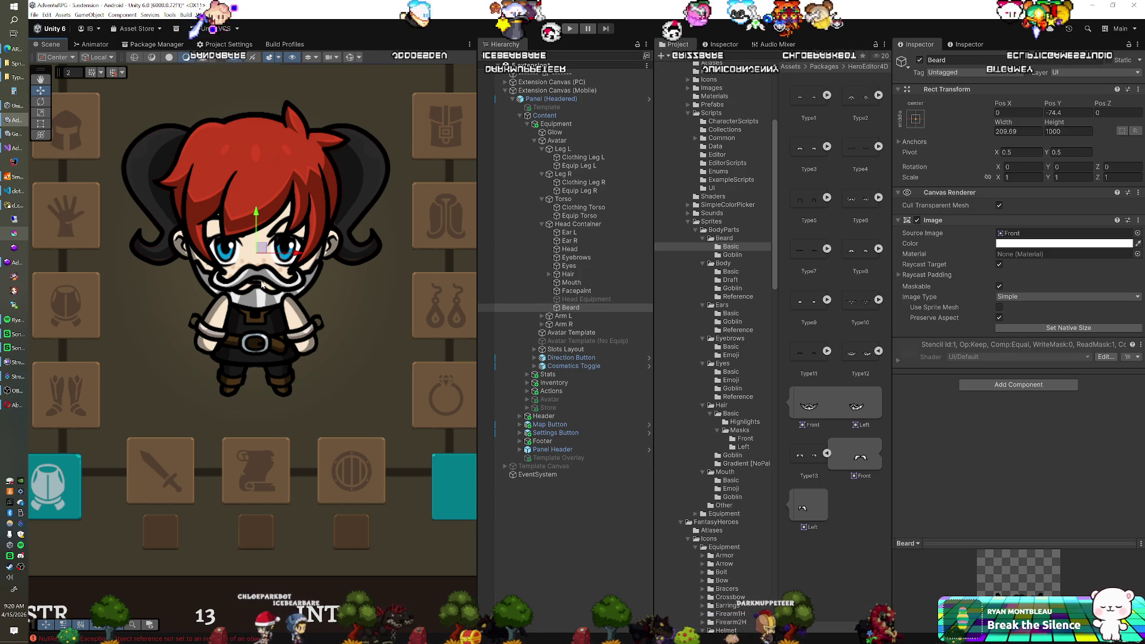
- Show the Type12 Front sprite's import settings and open its Sprite Editor
{"action": "scroll", "coordinate": [219, 280], "scroll_direction": "down", "scroll_amount": 2}
{"action": "scroll", "coordinate": [221, 292], "scroll_direction": "up", "scroll_amount": 3}
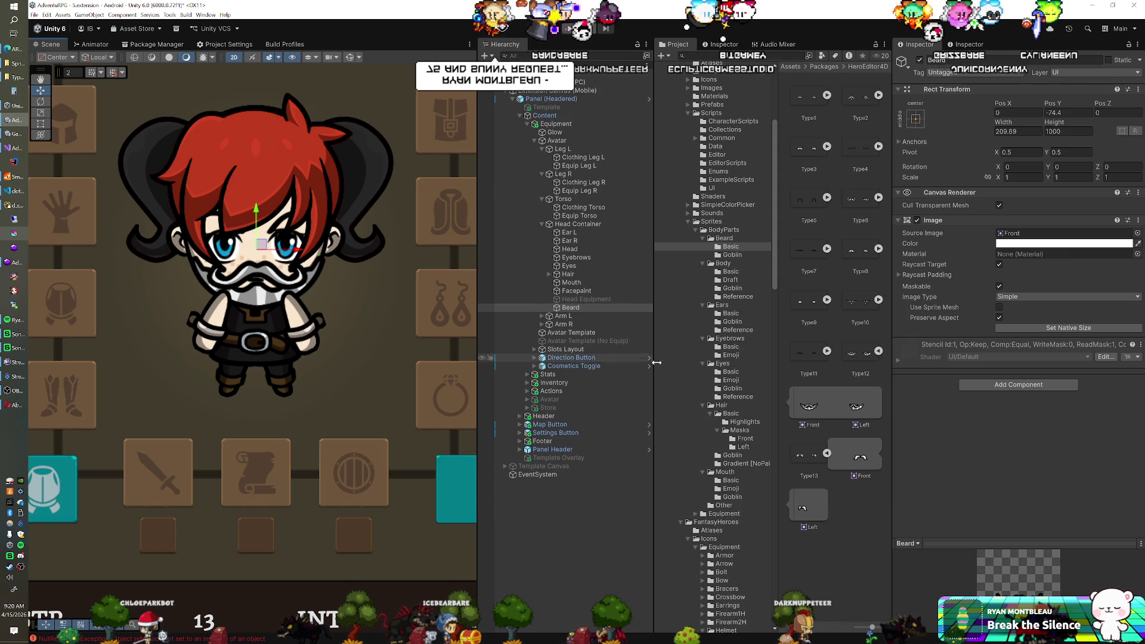
{"action": "left_click", "coordinate": [802, 407]}
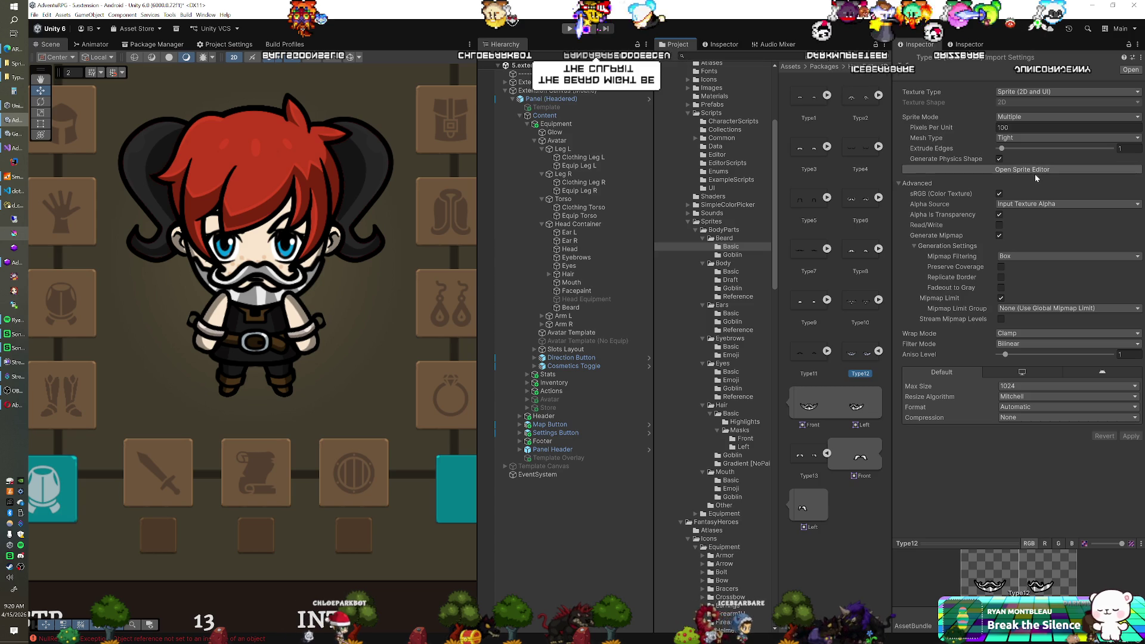
{"action": "left_click", "coordinate": [1037, 170]}
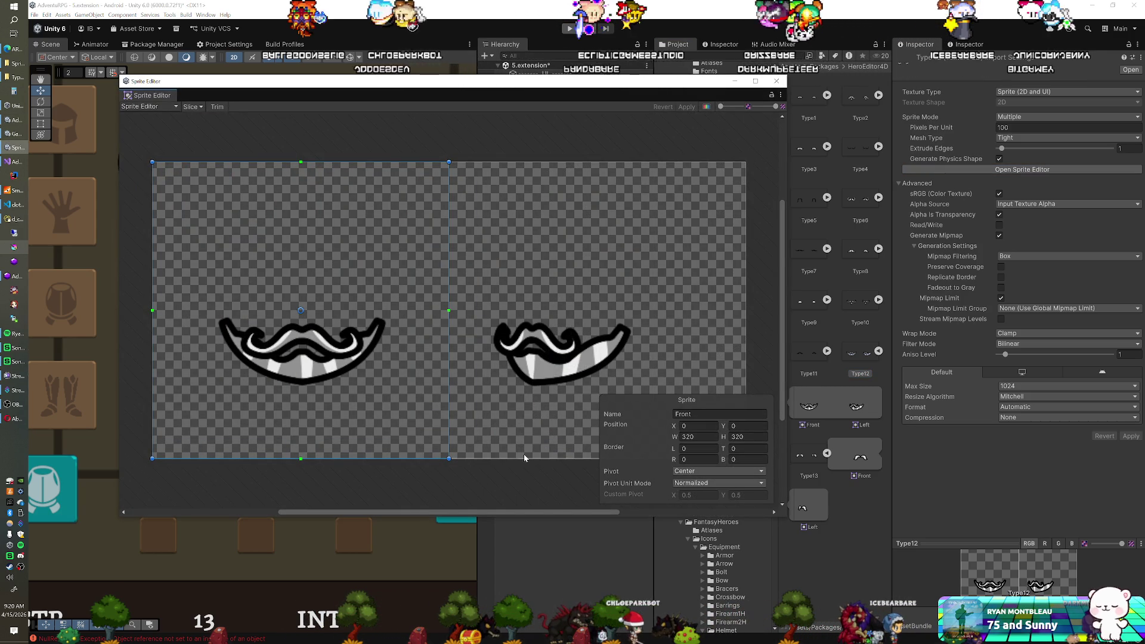
{"action": "scroll", "coordinate": [377, 345], "scroll_direction": "up", "scroll_amount": 5}
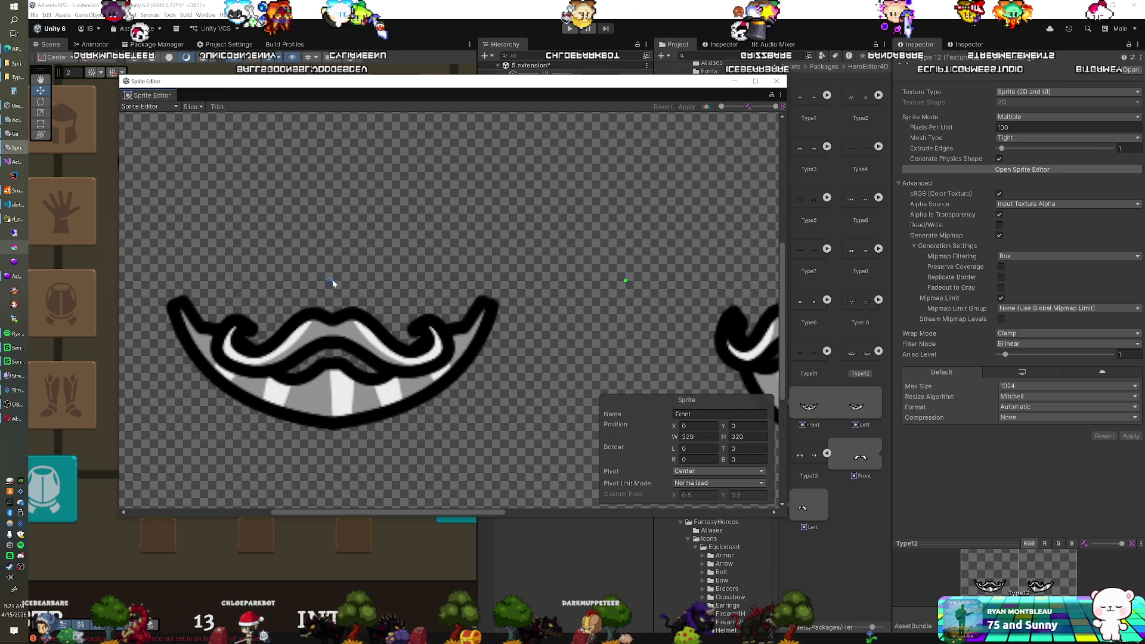
{"action": "left_click", "coordinate": [776, 80]}
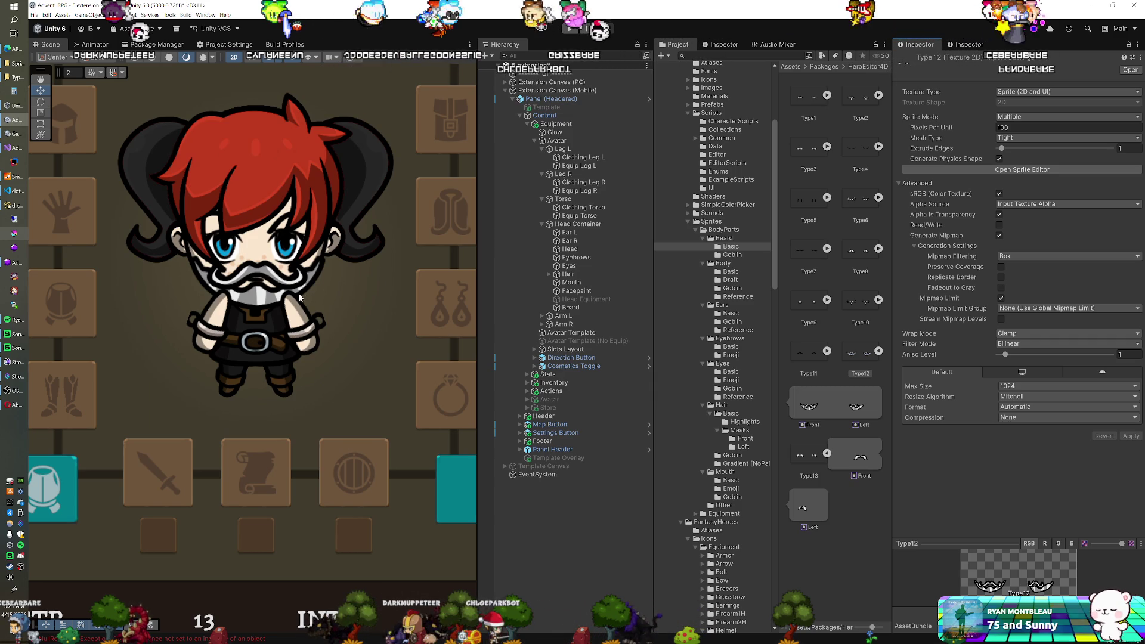
- Nudge the Beard up slightly and set its image to the Type1 Front mustache sprite
{"action": "left_click", "coordinate": [292, 274]}
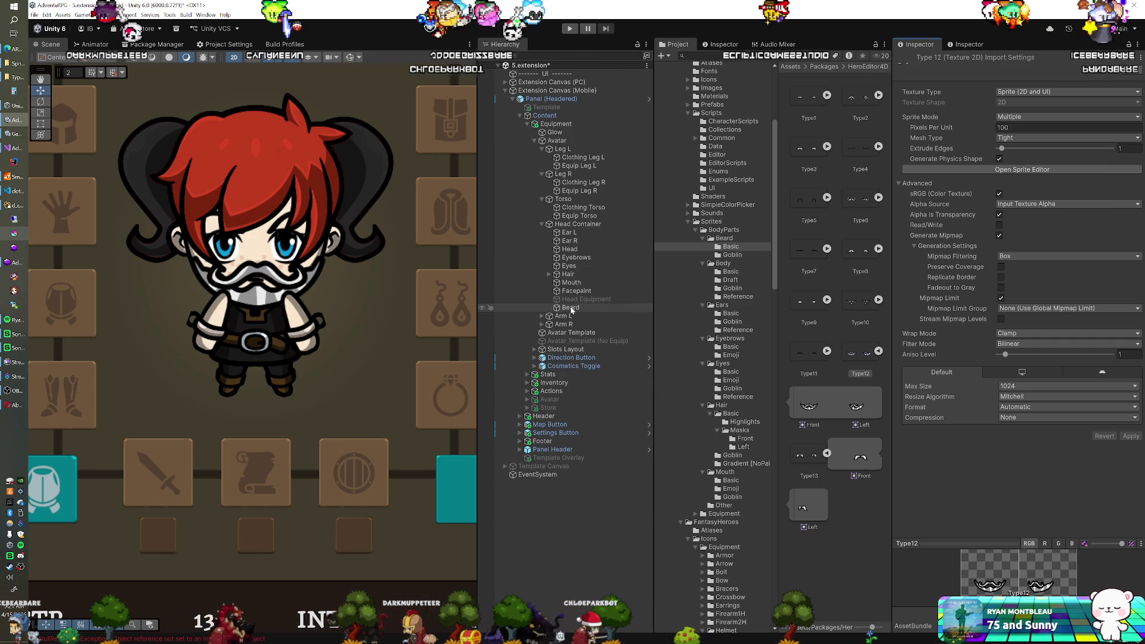
{"action": "left_click_drag", "start_coordinate": [256, 216], "coordinate": [256, 214]}
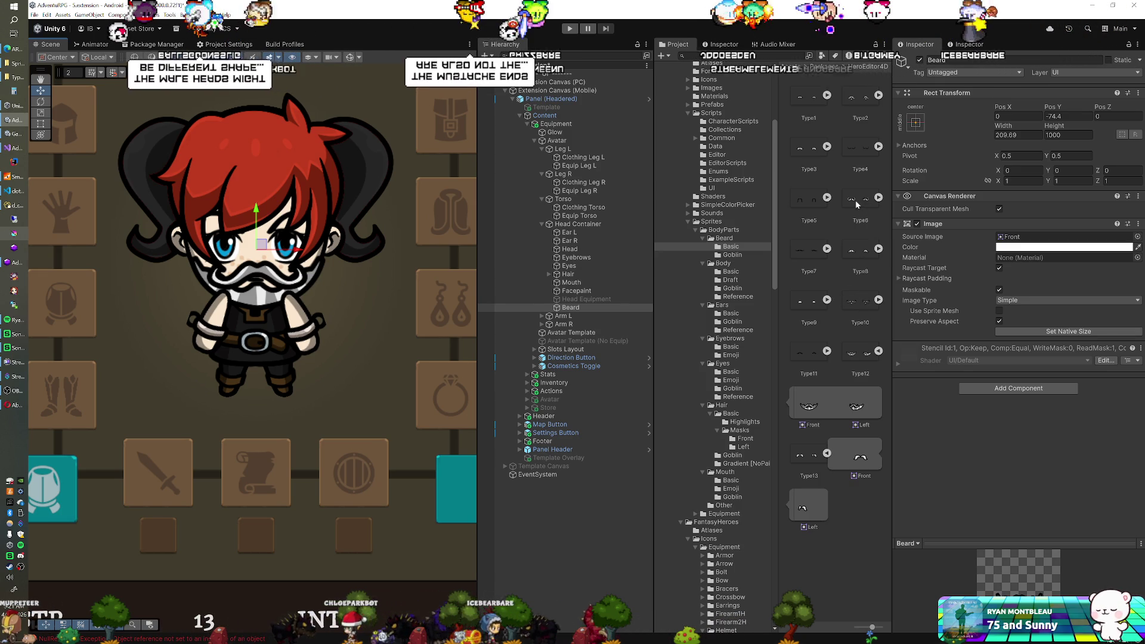
{"action": "left_click", "coordinate": [878, 197]}
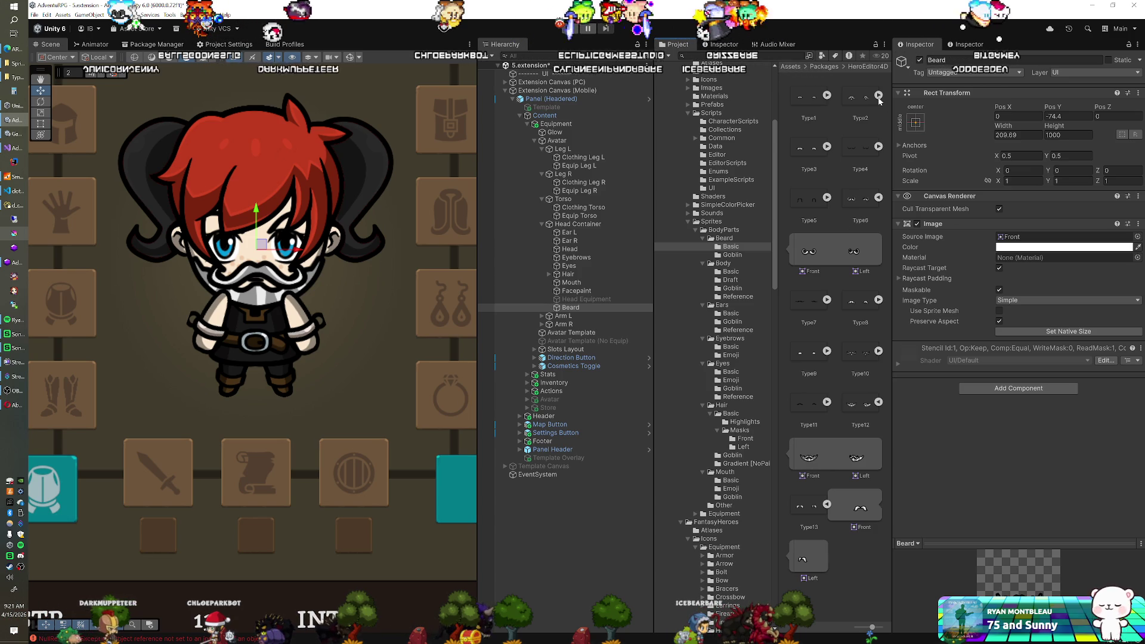
{"action": "left_click", "coordinate": [826, 96]}
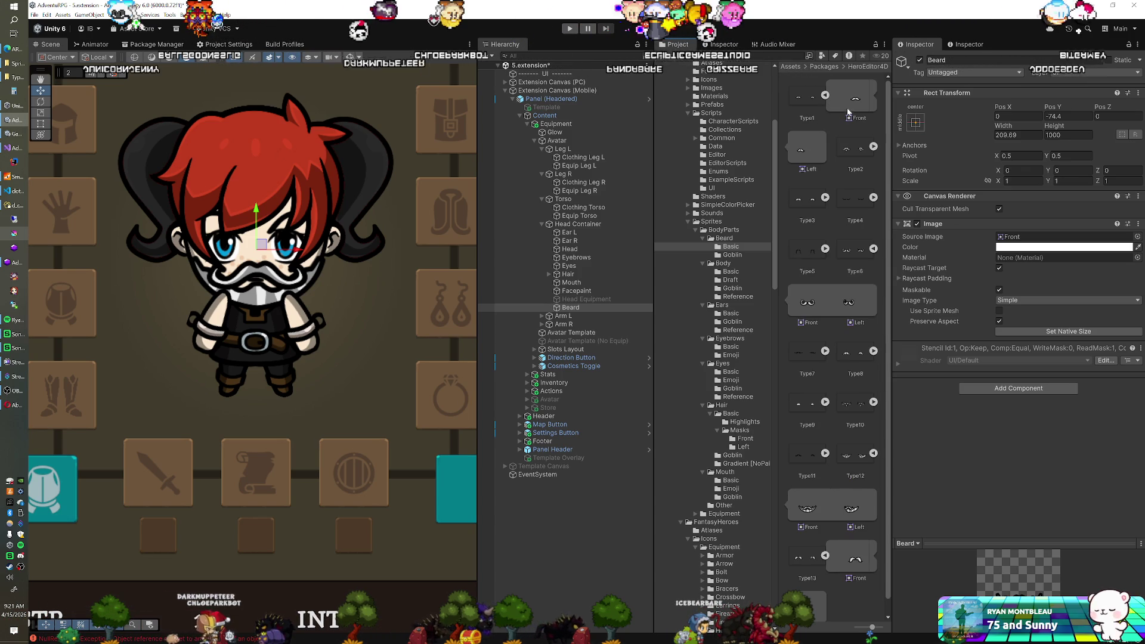
{"action": "left_click_drag", "start_coordinate": [1008, 225], "coordinate": [1017, 237]}
- Tint the Beard image bright blue (006BFF)
{"action": "left_click", "coordinate": [1027, 247]}
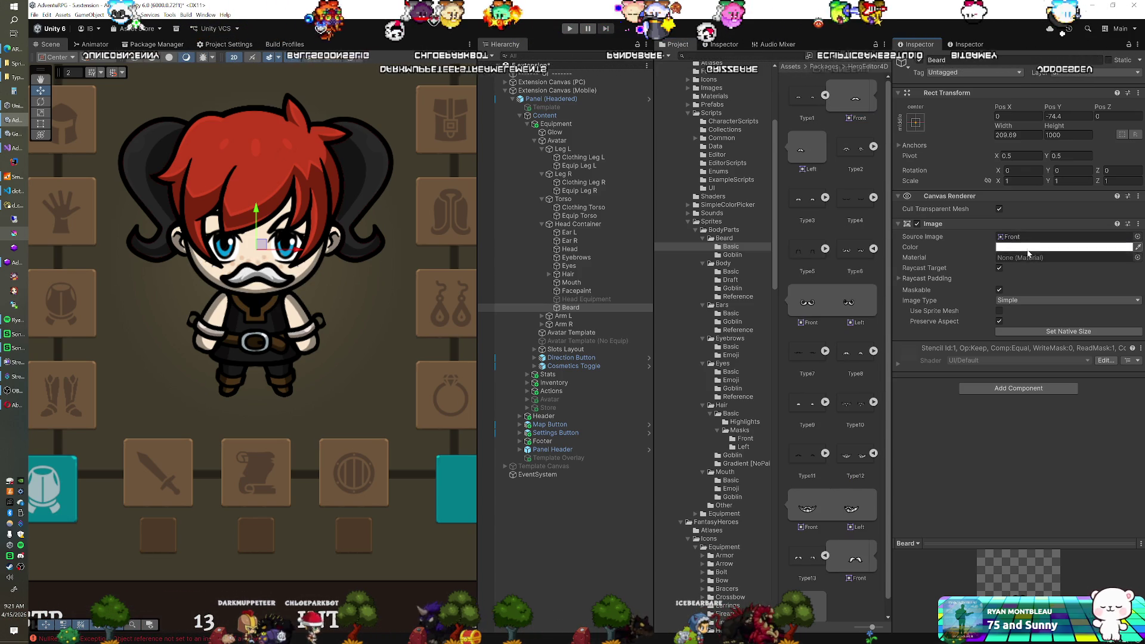
{"action": "left_click", "coordinate": [1040, 360]}
{"action": "left_click", "coordinate": [1107, 304]}
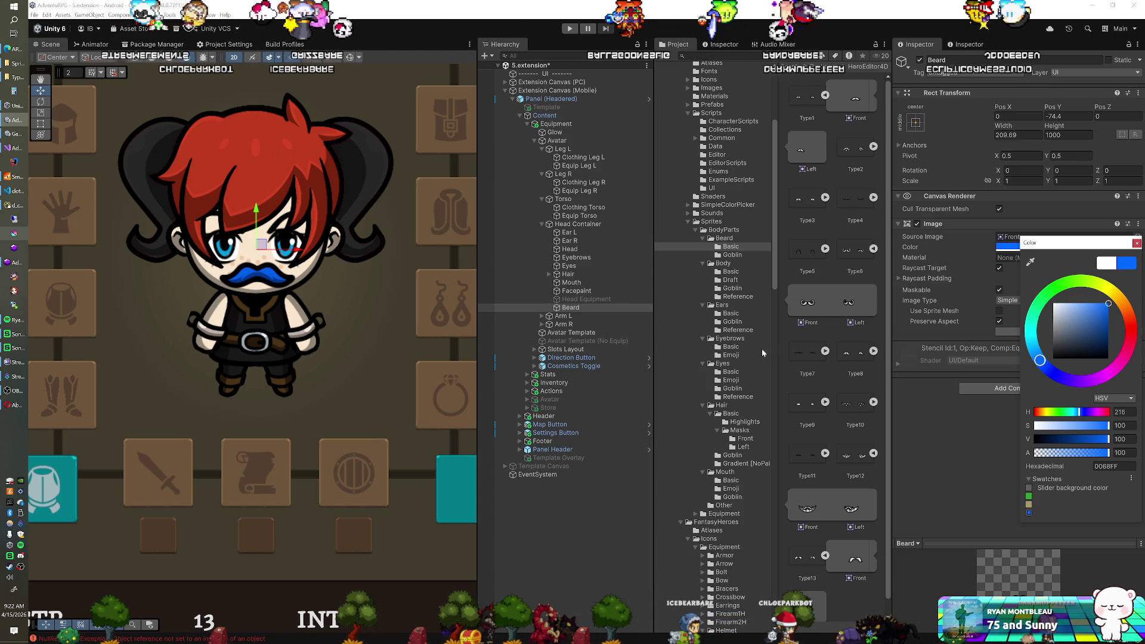
{"action": "left_click", "coordinate": [811, 513]}
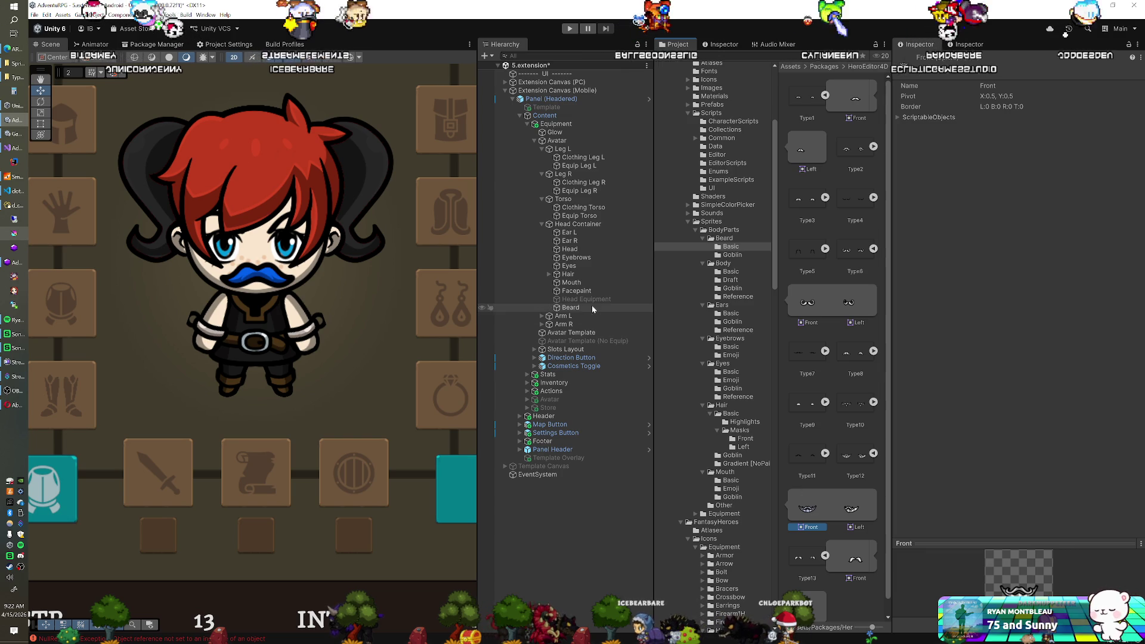
{"action": "left_click", "coordinate": [569, 307]}
{"action": "left_click_drag", "start_coordinate": [809, 525], "coordinate": [1035, 238]}
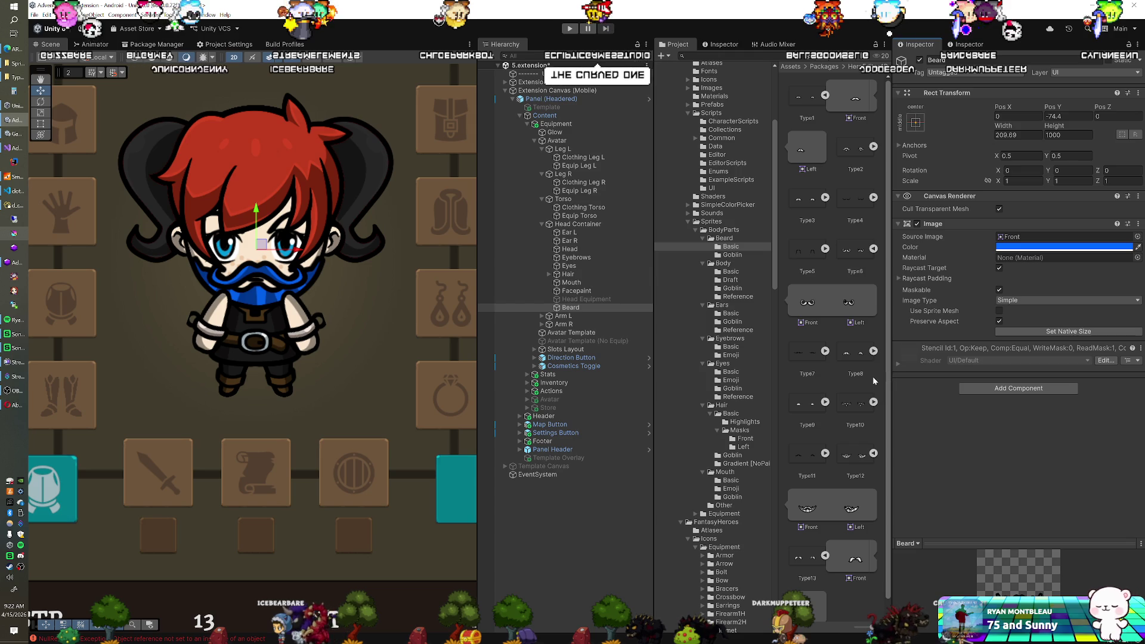
{"action": "scroll", "coordinate": [249, 338], "scroll_direction": "up", "scroll_amount": 2}
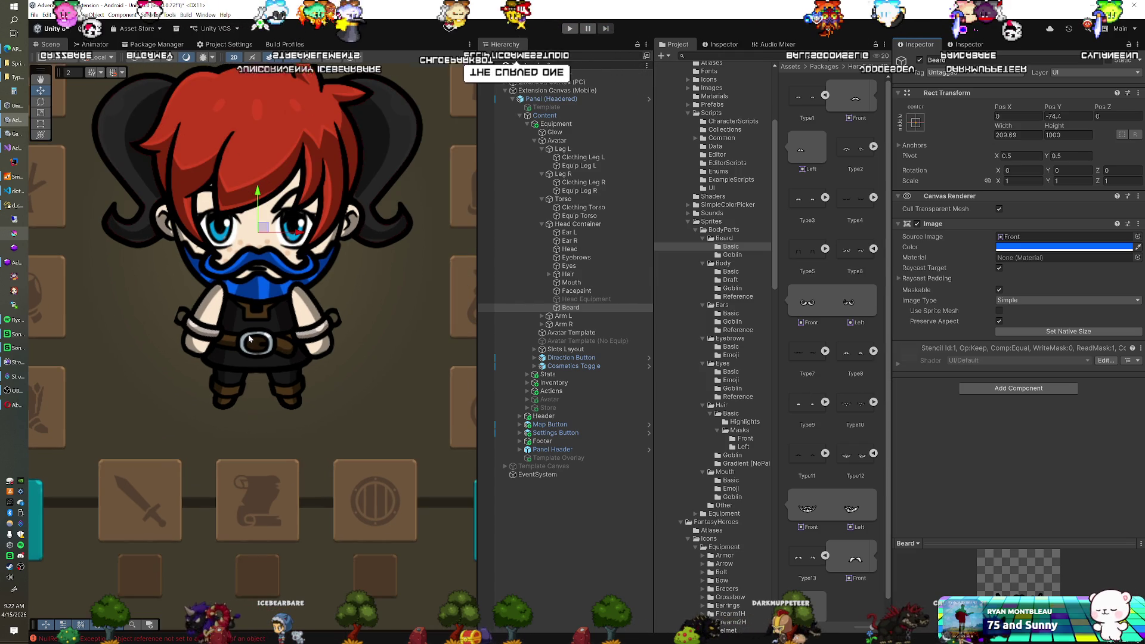
{"action": "scroll", "coordinate": [249, 338], "scroll_direction": "down", "scroll_amount": 2}
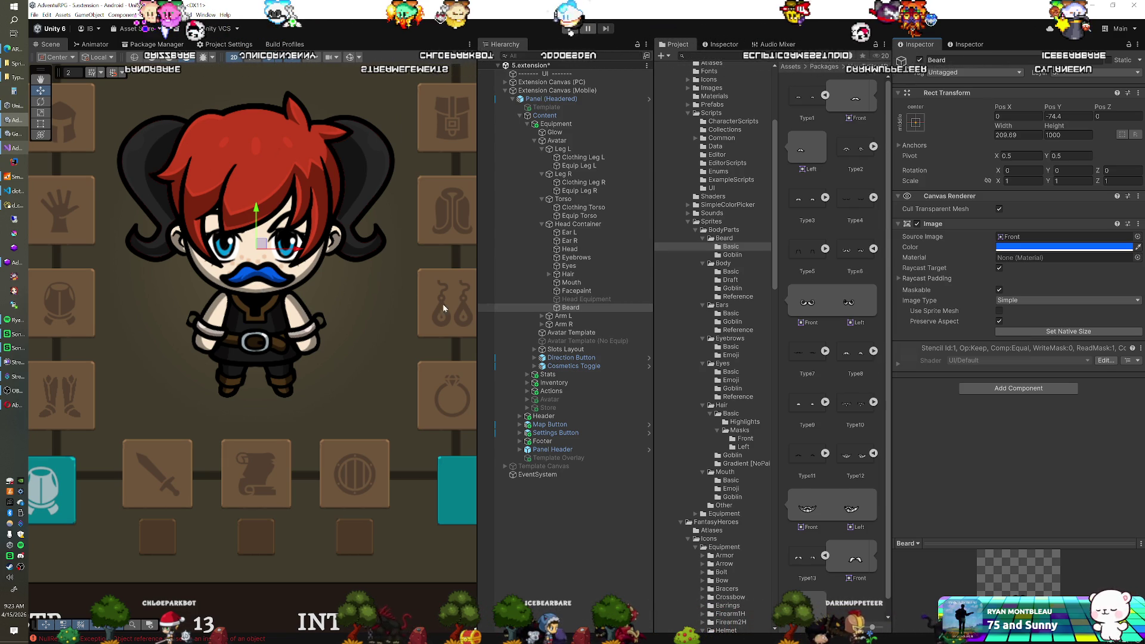
{"action": "left_click", "coordinate": [873, 146]}
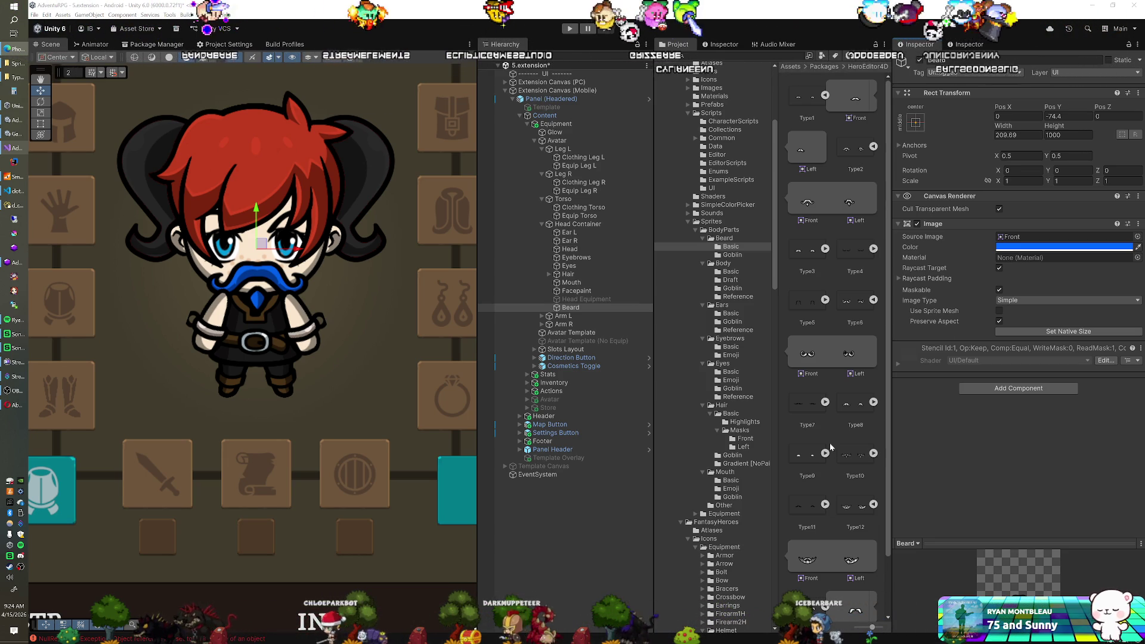
- Scroll the Project view and drag the Photopea window over the Unity editor
{"action": "scroll", "coordinate": [770, 237], "scroll_direction": "up", "scroll_amount": 5}
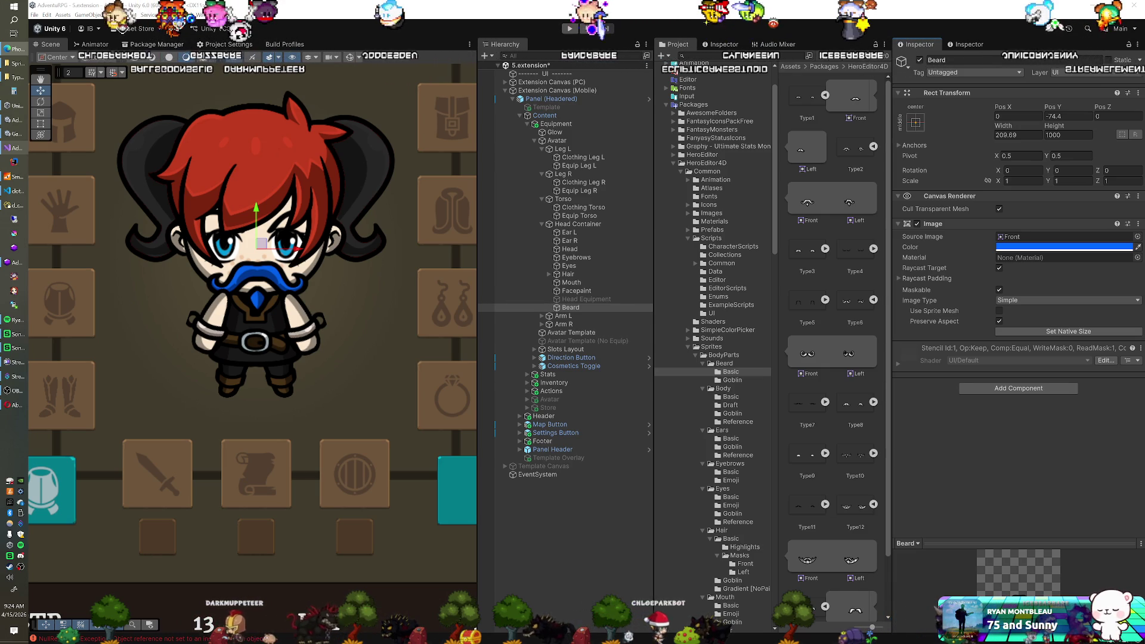
{"action": "mouse_move", "coordinate": [1132, 155]}
{"action": "left_mouse_down"}
{"action": "mouse_move", "coordinate": [892, 154]}
{"action": "mouse_move", "coordinate": [249, 91]}
{"action": "left_mouse_up"}
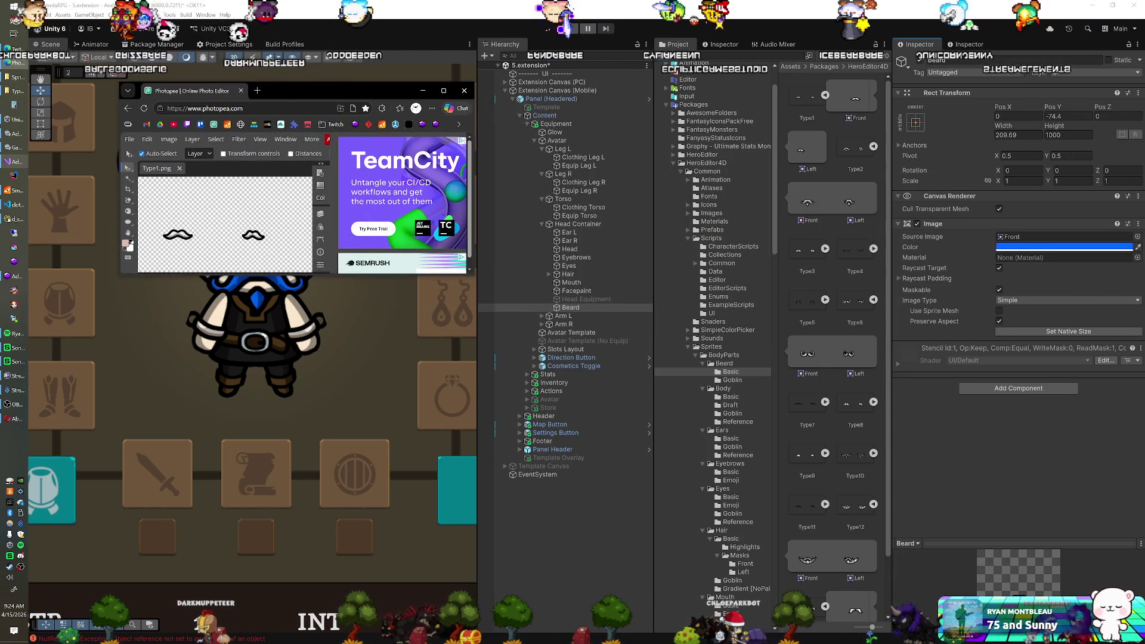
- Enlarge the Photopea window, zoom in on the two-mustache Type1.png sheet, and open the Image menu
{"action": "mouse_move", "coordinate": [481, 284]}
{"action": "left_mouse_down"}
{"action": "mouse_move", "coordinate": [581, 369]}
{"action": "mouse_move", "coordinate": [764, 488]}
{"action": "left_mouse_up"}
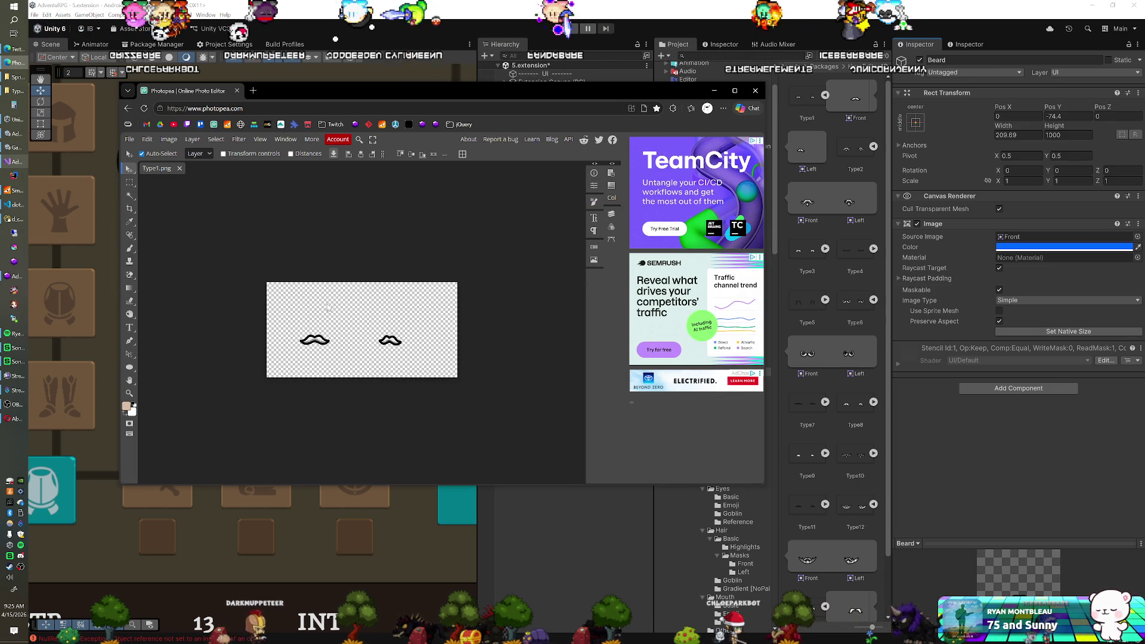
{"action": "scroll", "coordinate": [326, 308], "scroll_direction": "up", "scroll_amount": 2}
{"action": "scroll", "coordinate": [326, 307], "scroll_direction": "up", "scroll_amount": 3}
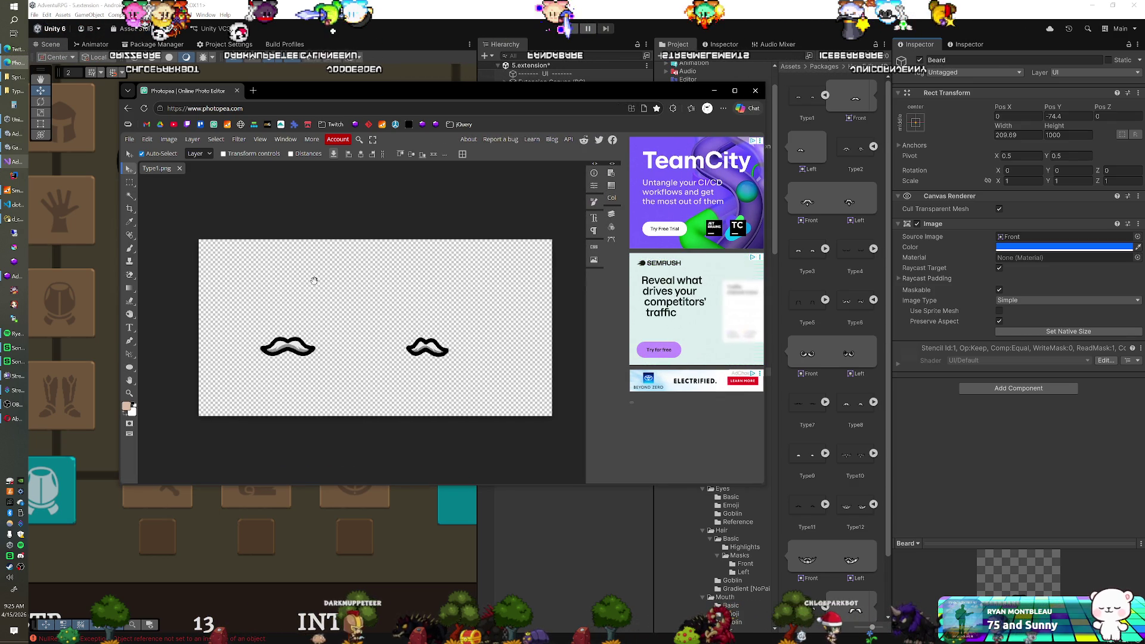
{"action": "left_click", "coordinate": [169, 139]}
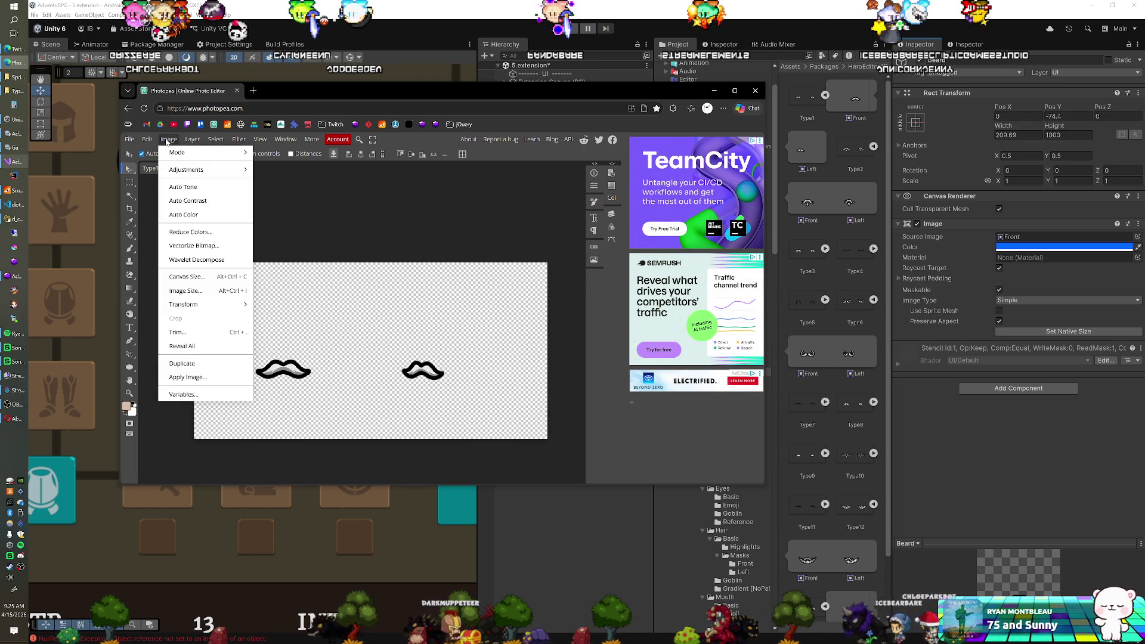
- Resize the canvas to 320 × 320, anchored left-middle, keeping only the left mustache
{"action": "mouse_move", "coordinate": [176, 152]}
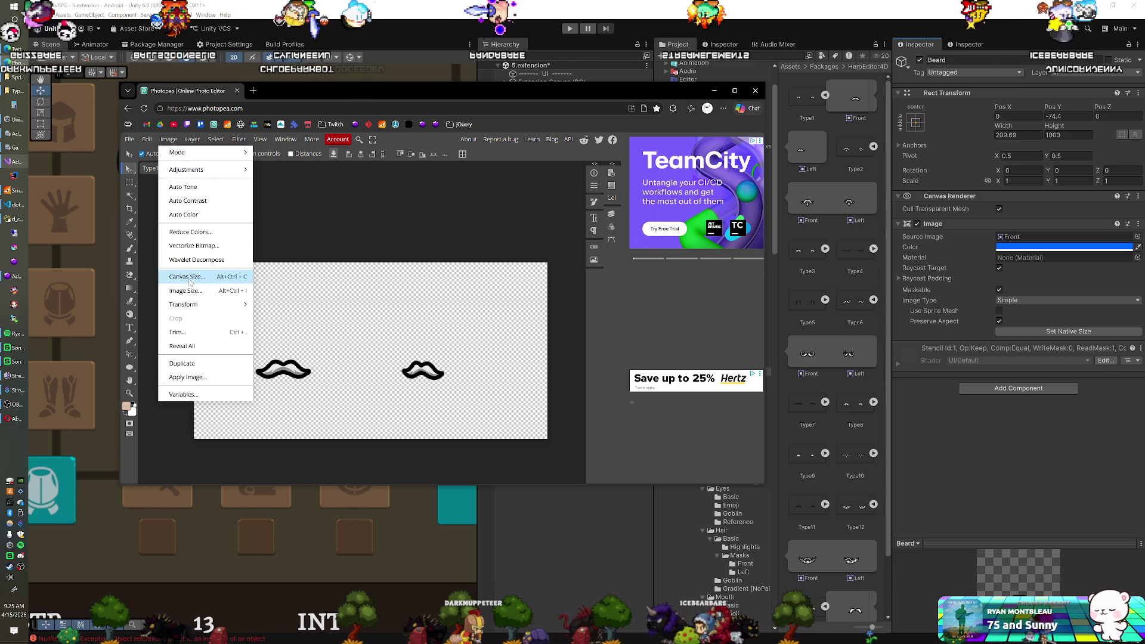
{"action": "left_click", "coordinate": [196, 277]}
{"action": "left_click", "coordinate": [220, 281]}
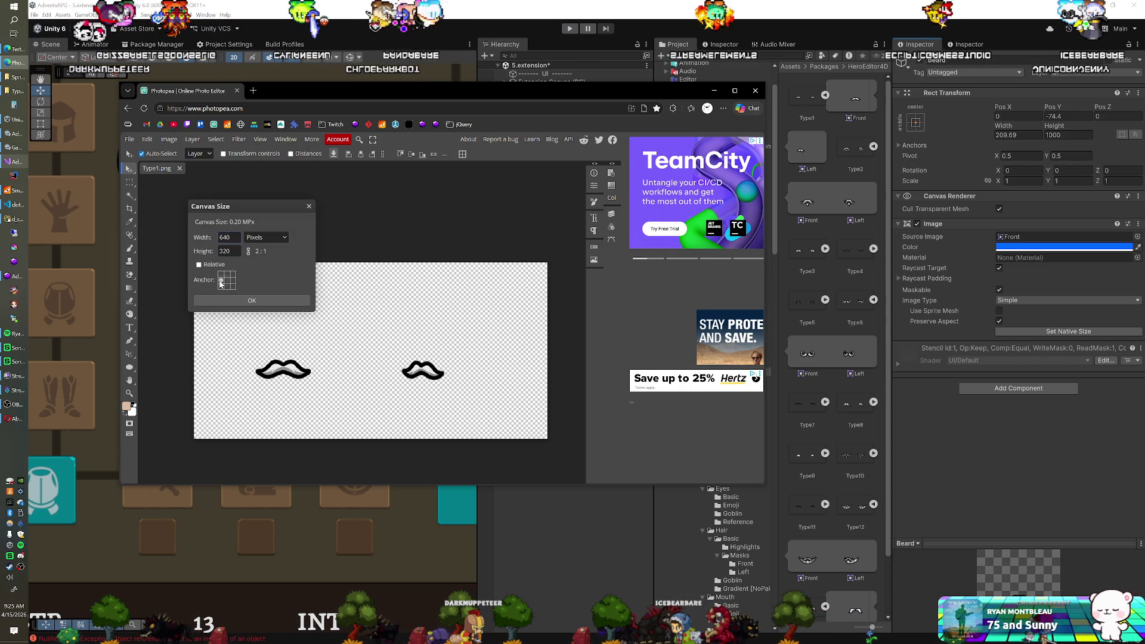
{"action": "type", "text": "320"}
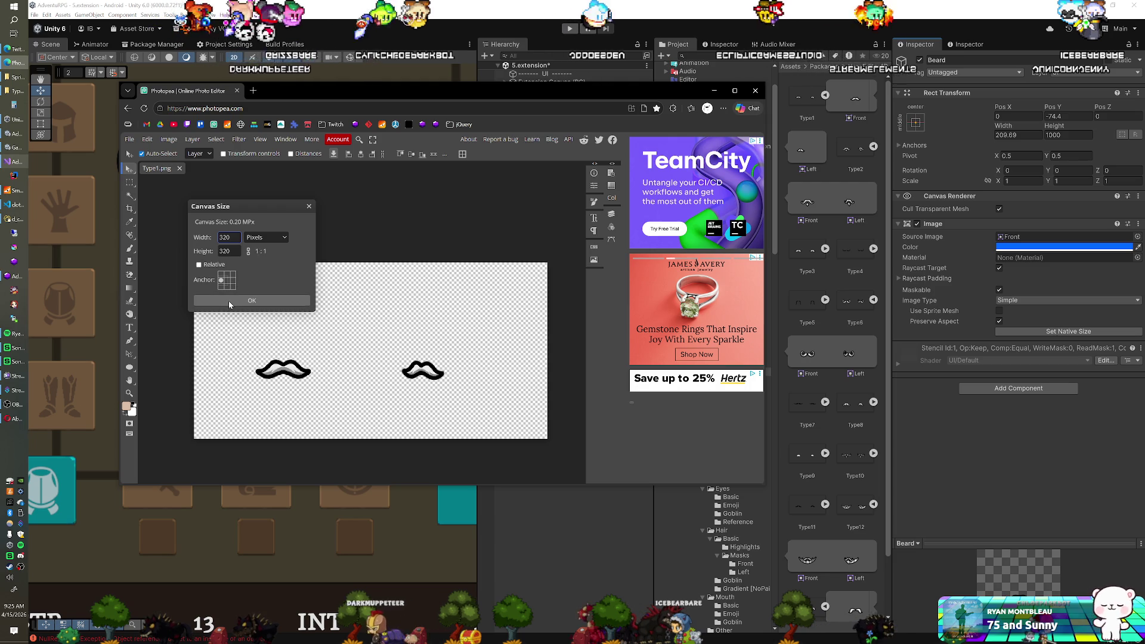
{"action": "left_click", "coordinate": [252, 301]}
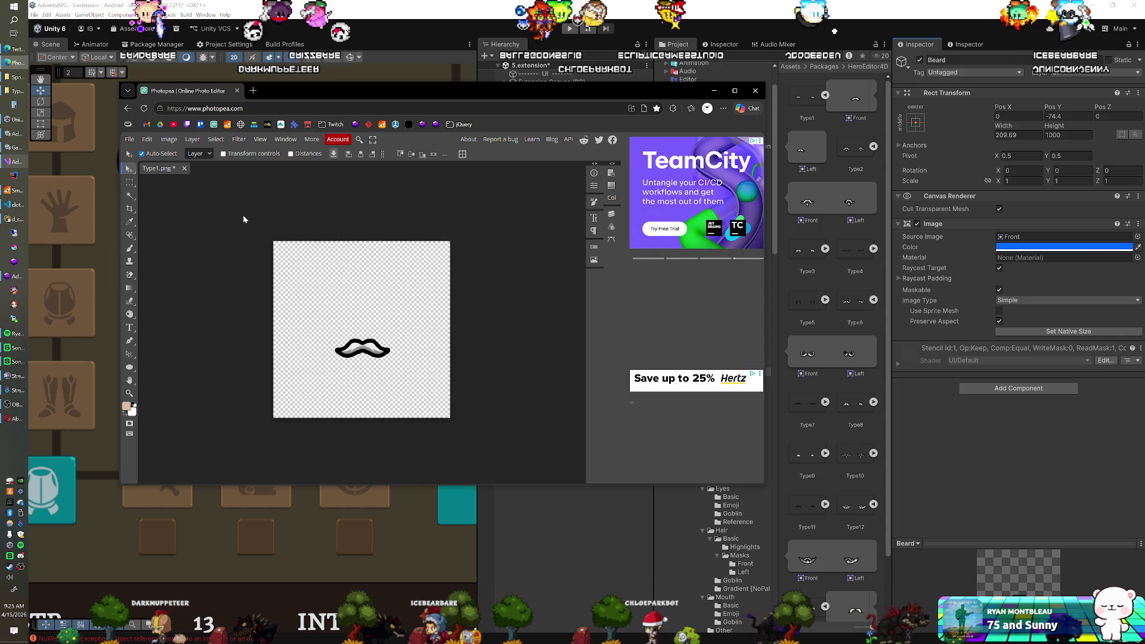
- Add a vertical guide at 50 percent of the canvas width
{"action": "left_click", "coordinate": [255, 142]}
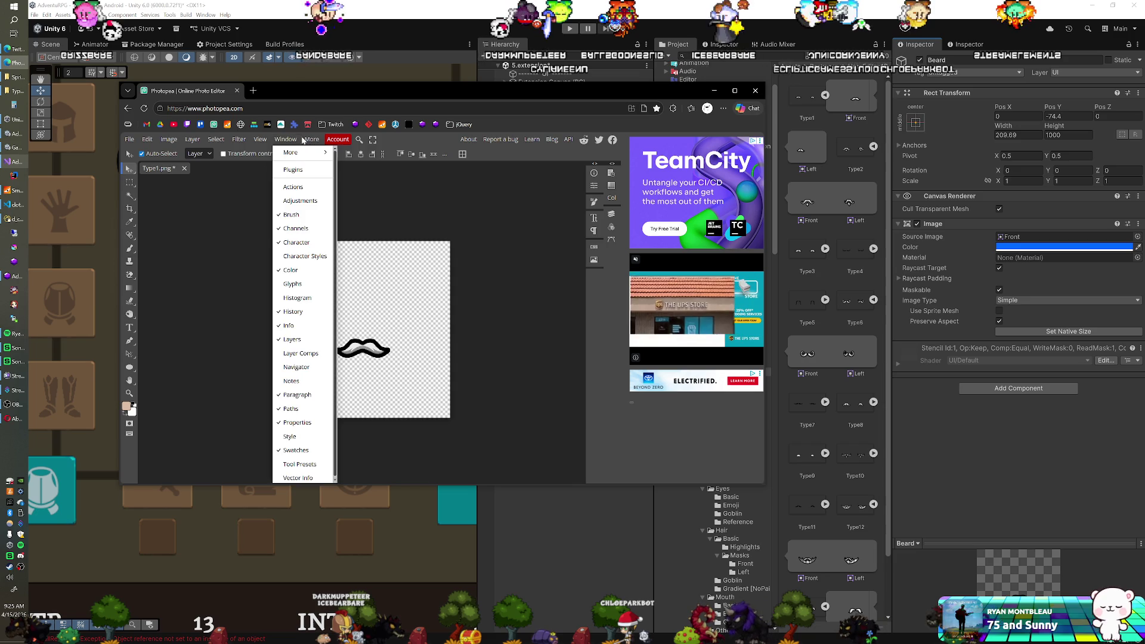
{"action": "mouse_move", "coordinate": [295, 141]}
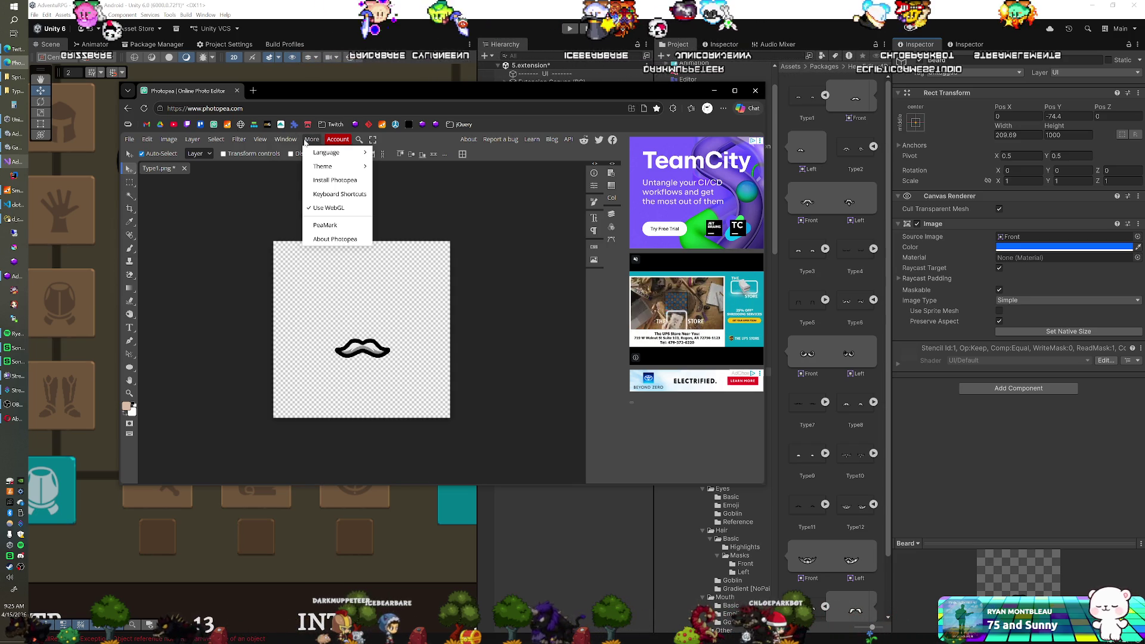
{"action": "mouse_move", "coordinate": [260, 143]}
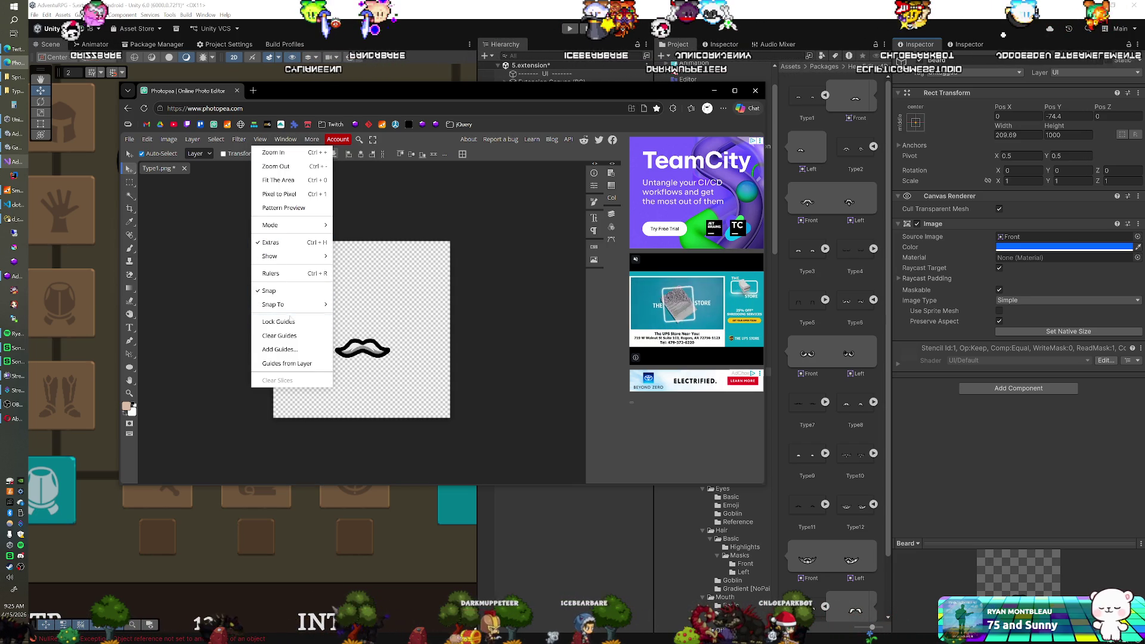
{"action": "left_click", "coordinate": [288, 350]}
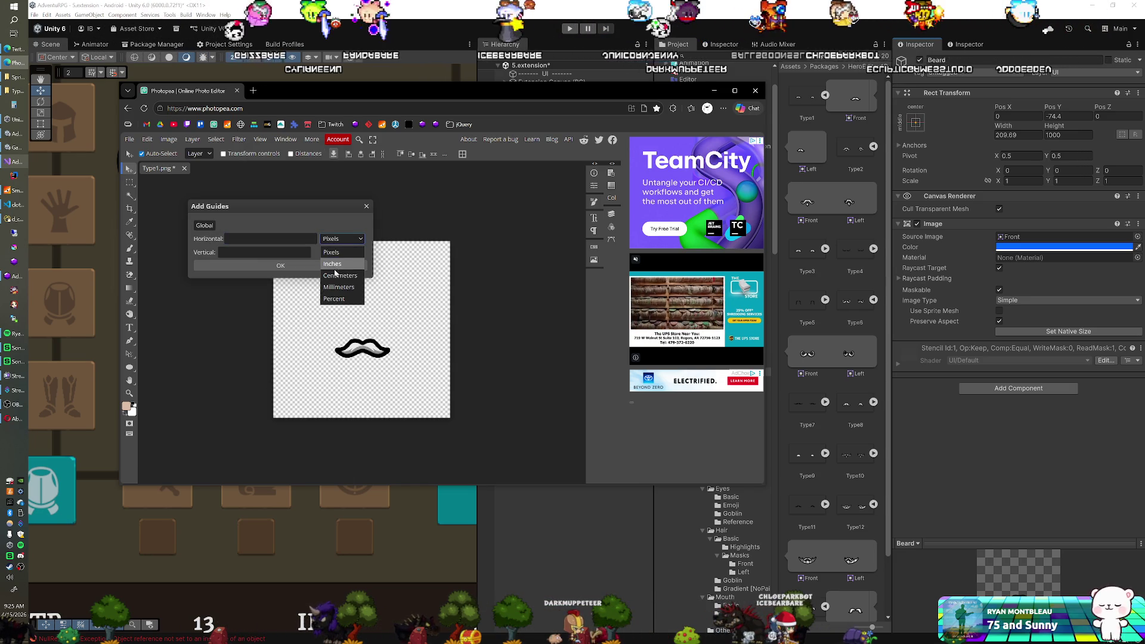
{"action": "left_click", "coordinate": [334, 298]}
{"action": "left_click", "coordinate": [243, 251]}
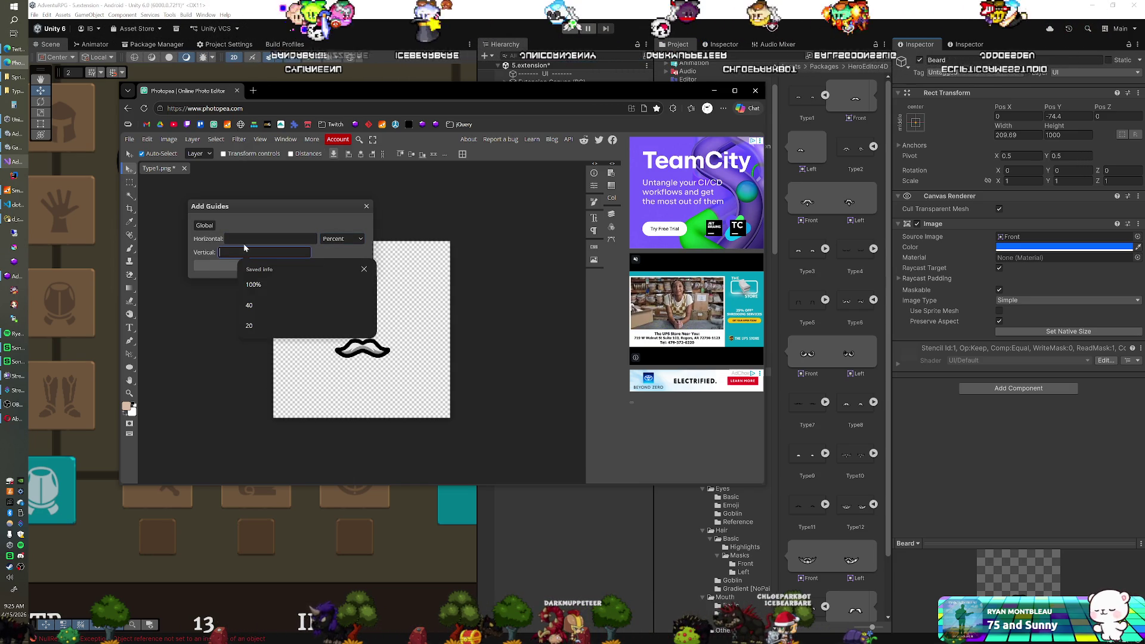
{"action": "type", "text": "50"}
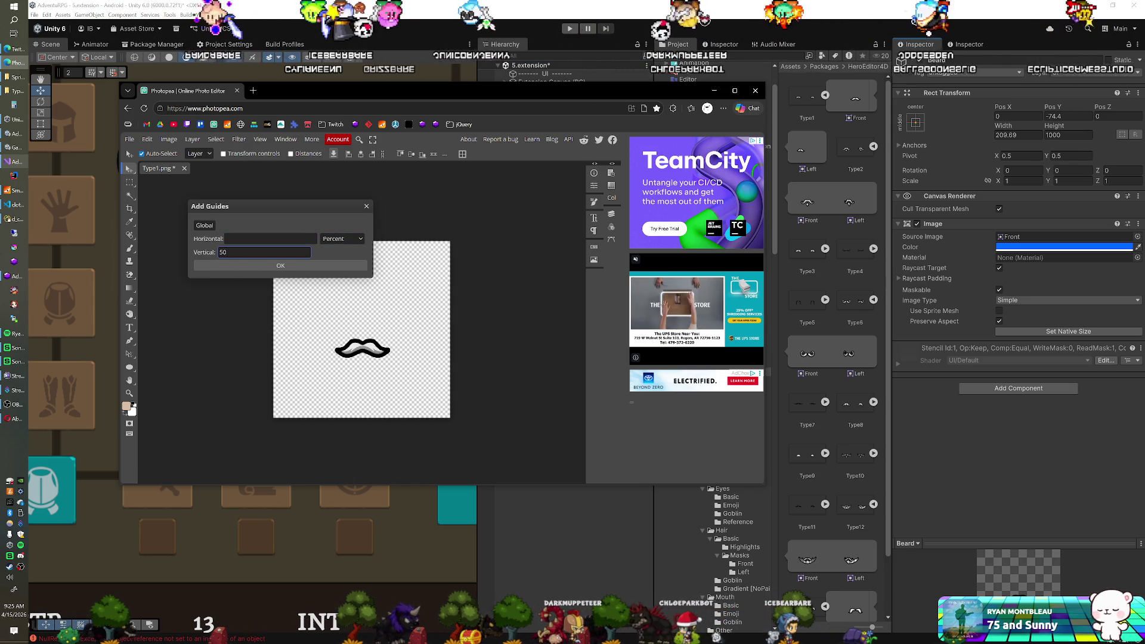
{"action": "left_click", "coordinate": [260, 265]}
{"action": "scroll", "coordinate": [375, 365], "scroll_direction": "up", "scroll_amount": 3}
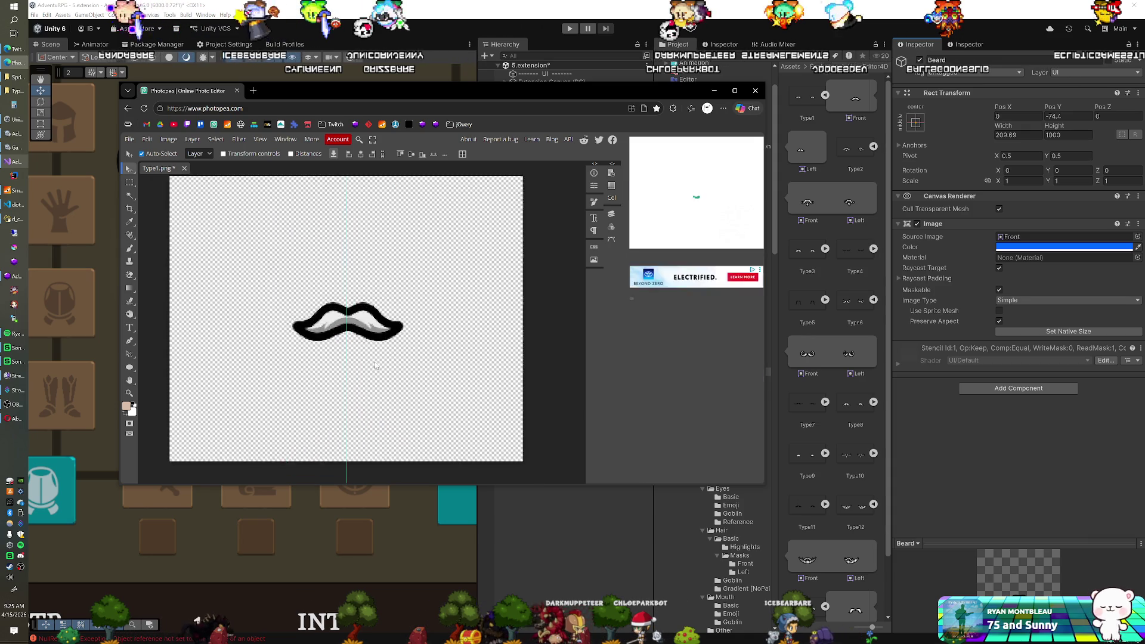
- Nudge the mustache pixel by pixel until it is centered, then start closing Type1.png
{"action": "scroll", "coordinate": [375, 366], "scroll_direction": "up", "scroll_amount": 2}
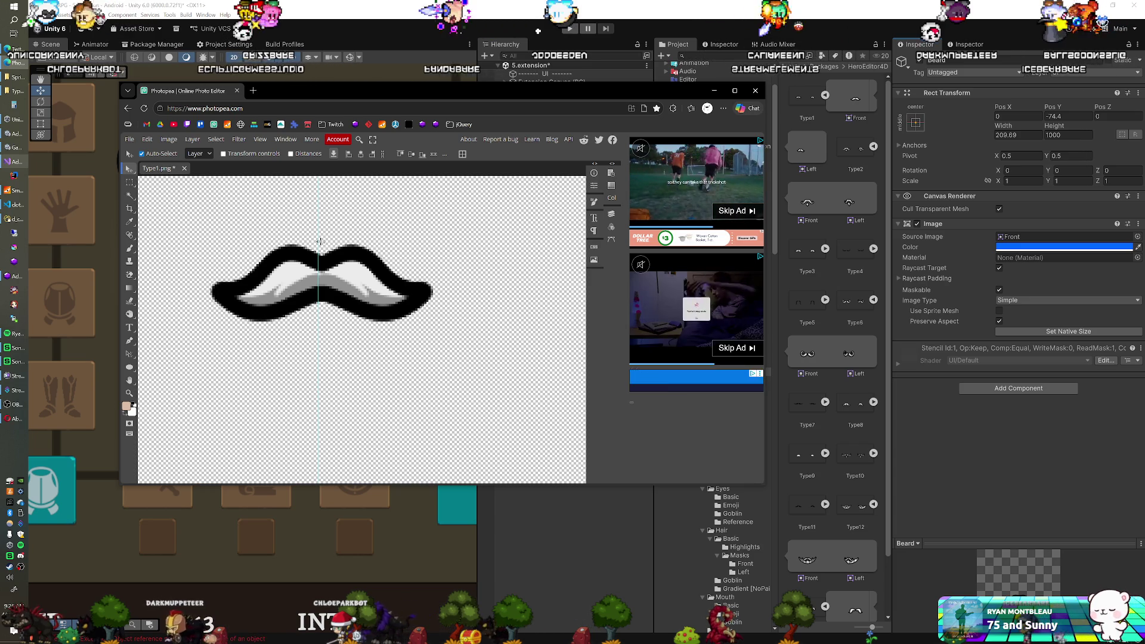
{"action": "key", "text": "Left"}
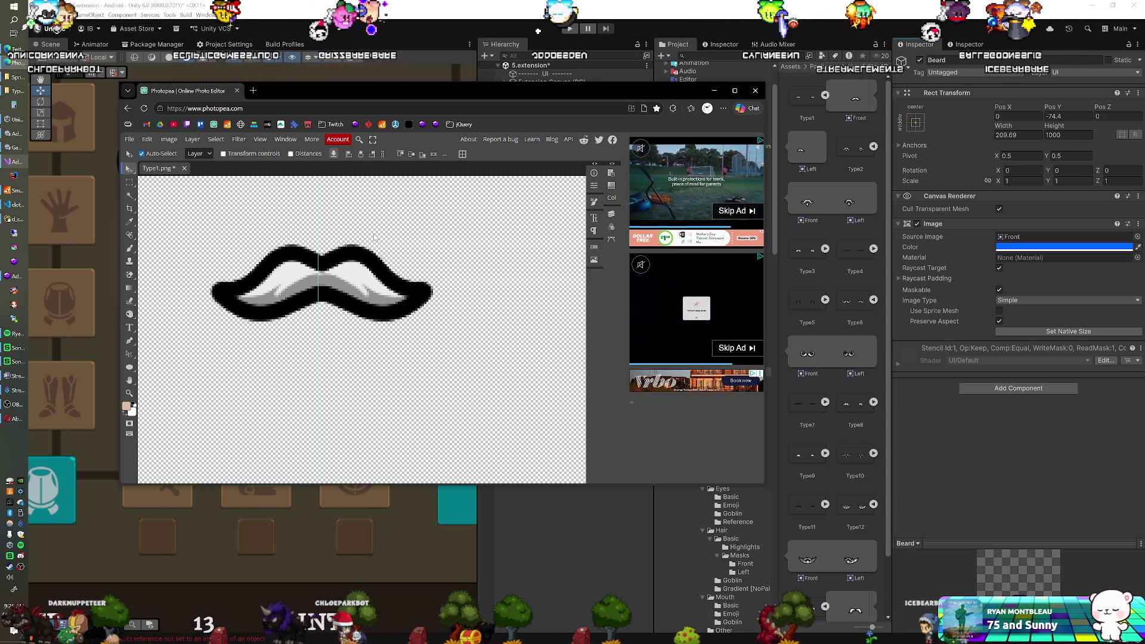
{"action": "key", "text": "Right"}
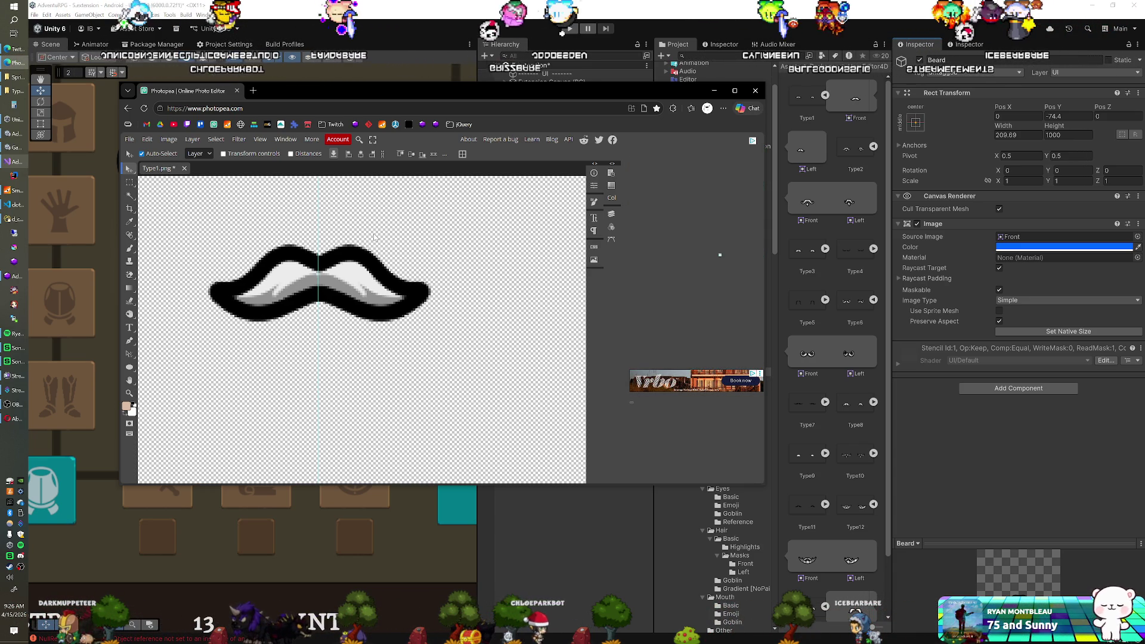
{"action": "key", "text": "Left"}
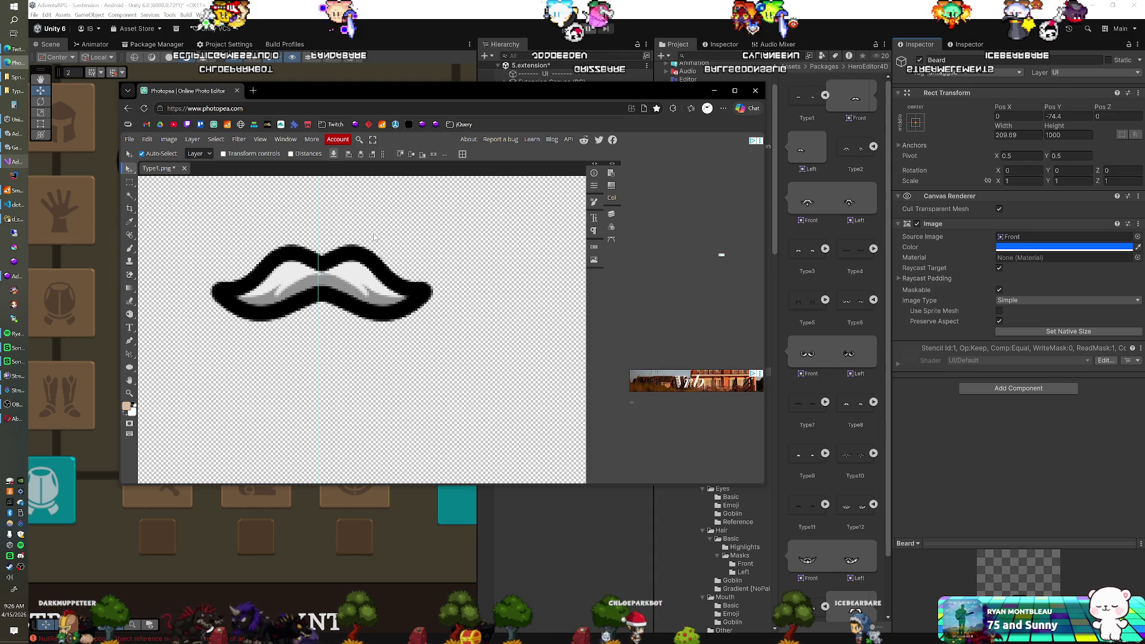
{"action": "key", "text": "Right"}
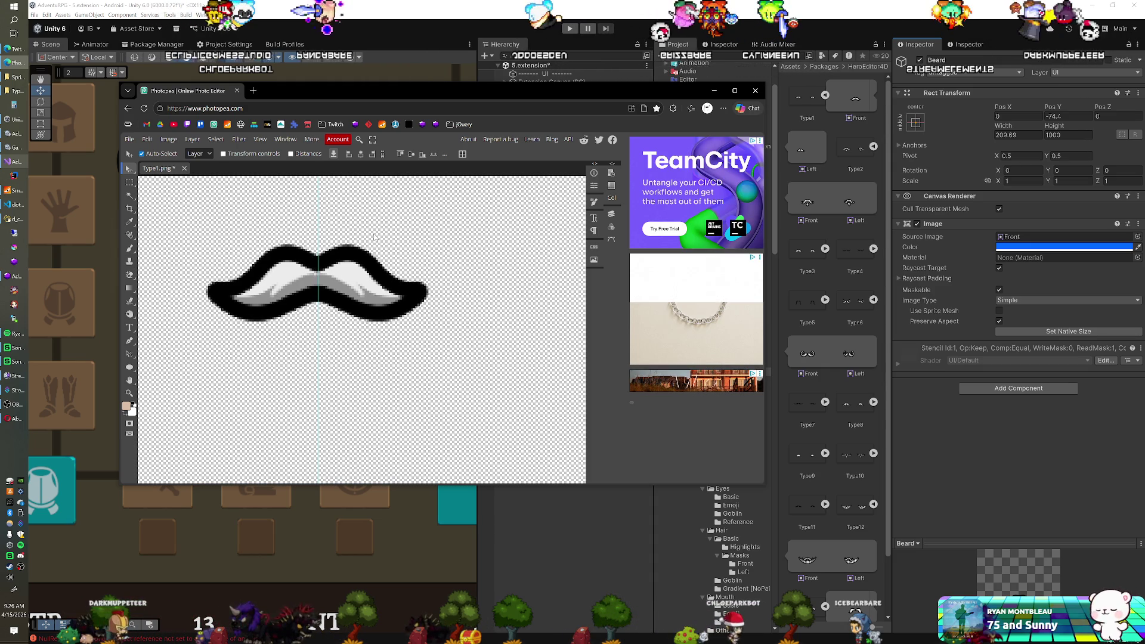
{"action": "key", "text": "Right"}
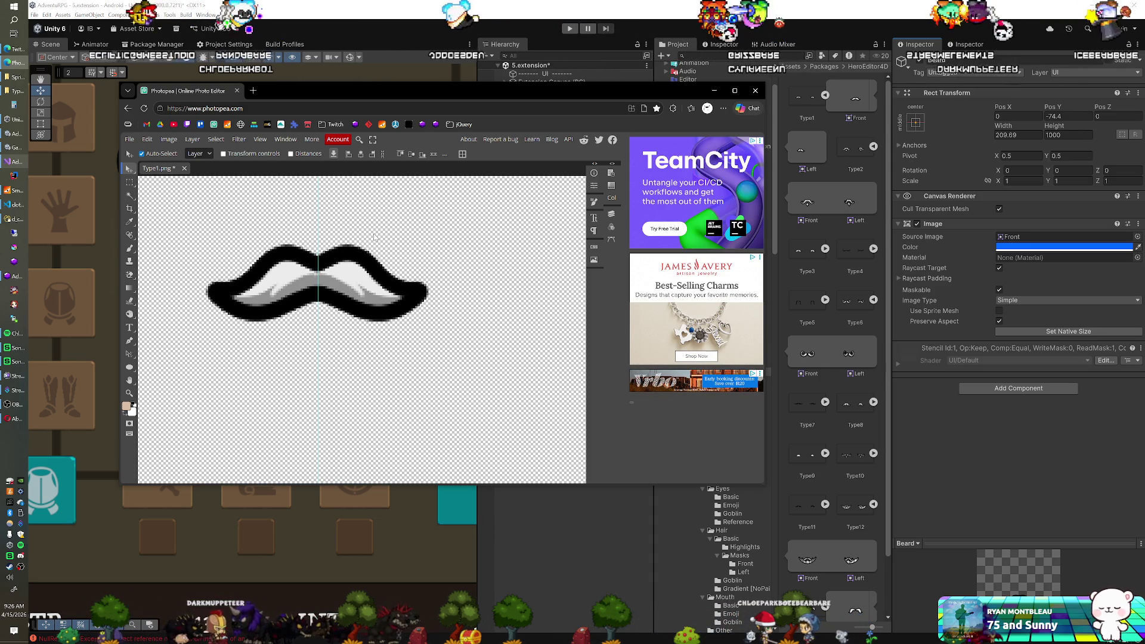
{"action": "key", "text": "Left"}
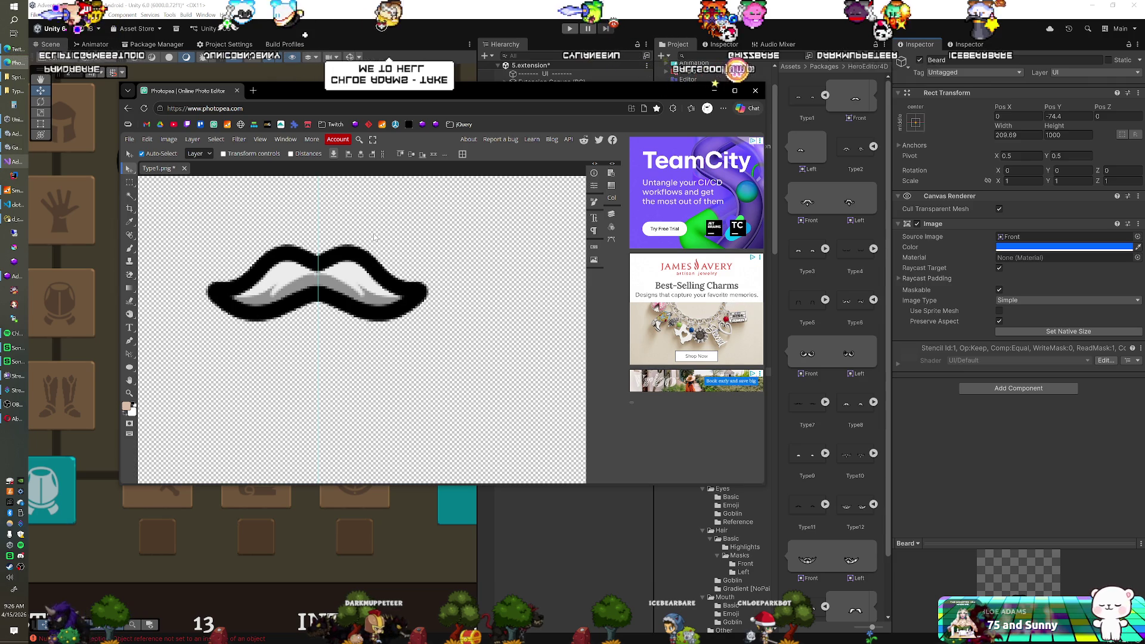
{"action": "key", "text": "Right"}
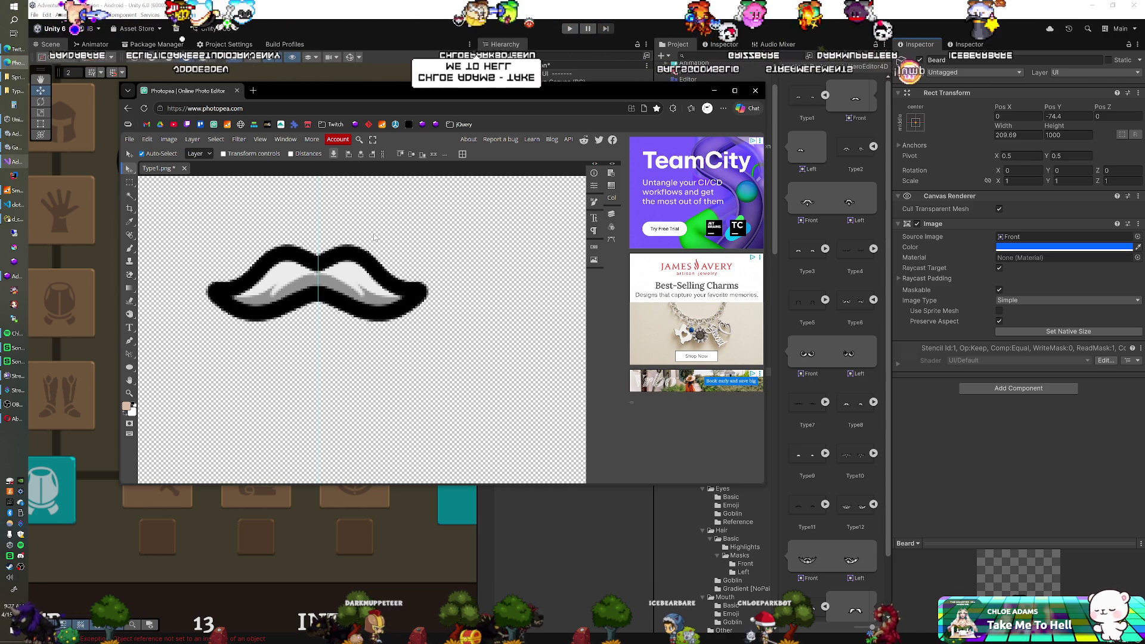
{"action": "key", "text": "Right"}
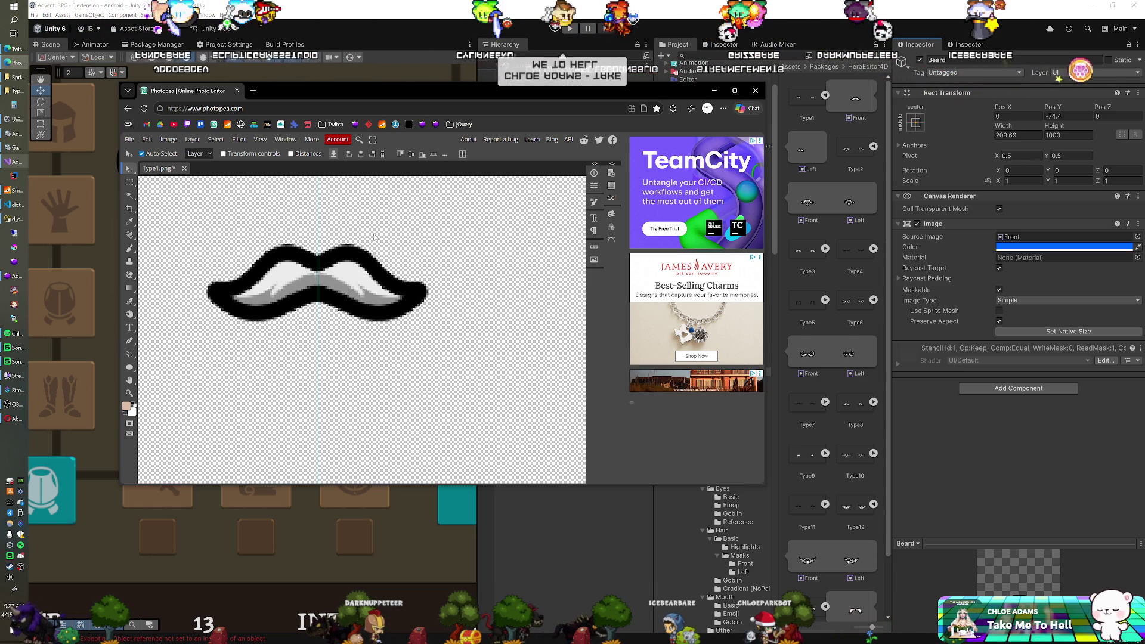
{"action": "key", "text": "Left"}
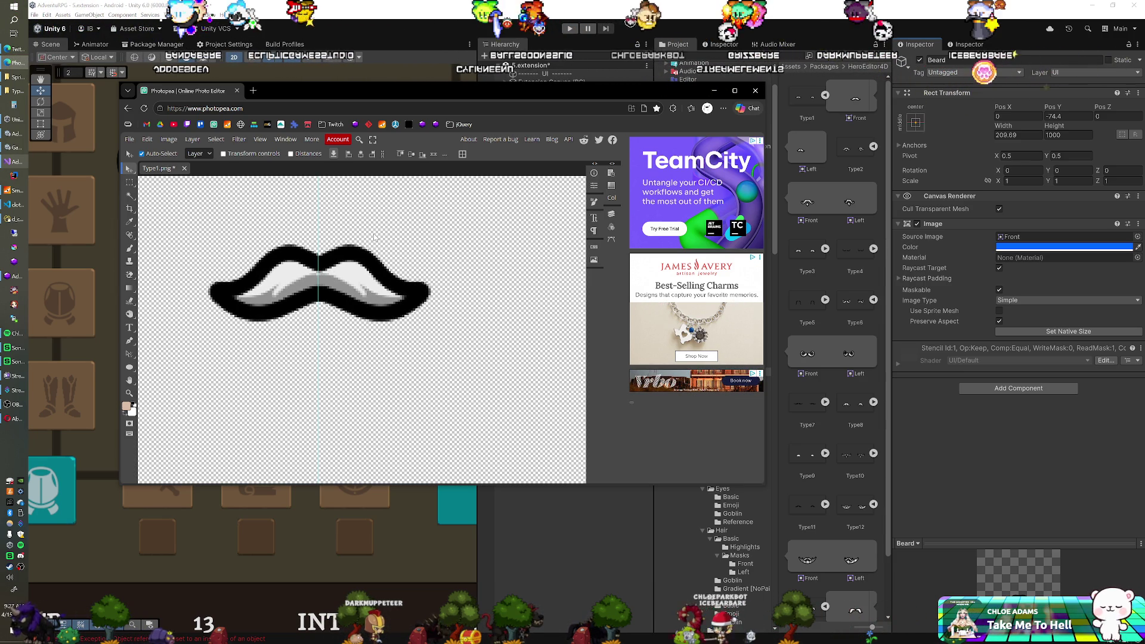
{"action": "key", "text": "Right"}
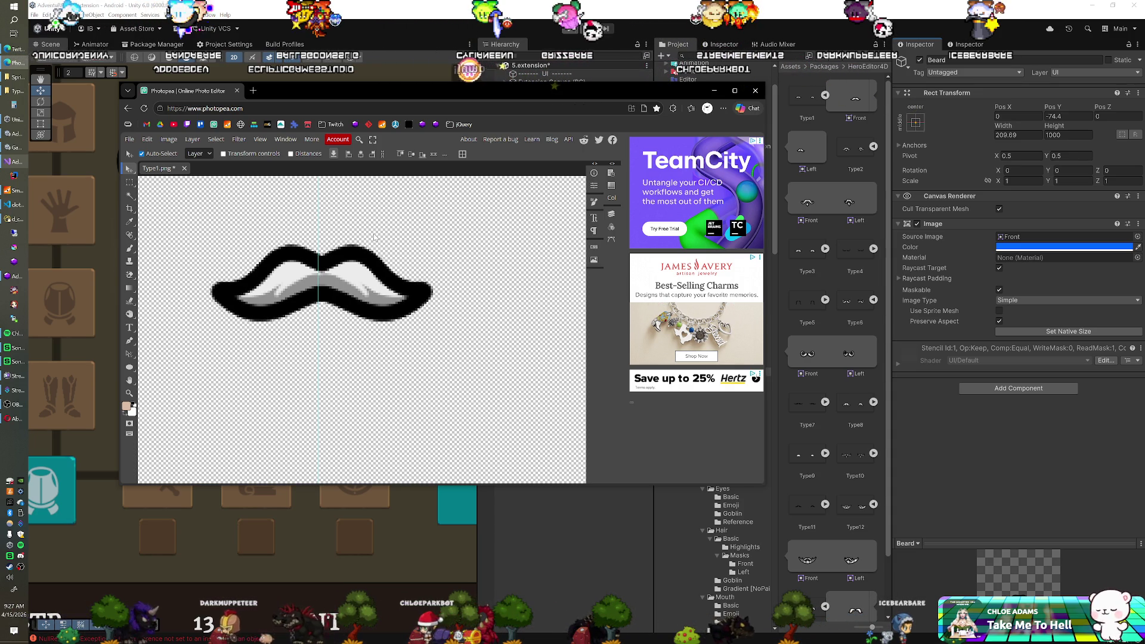
{"action": "key", "text": "Left"}
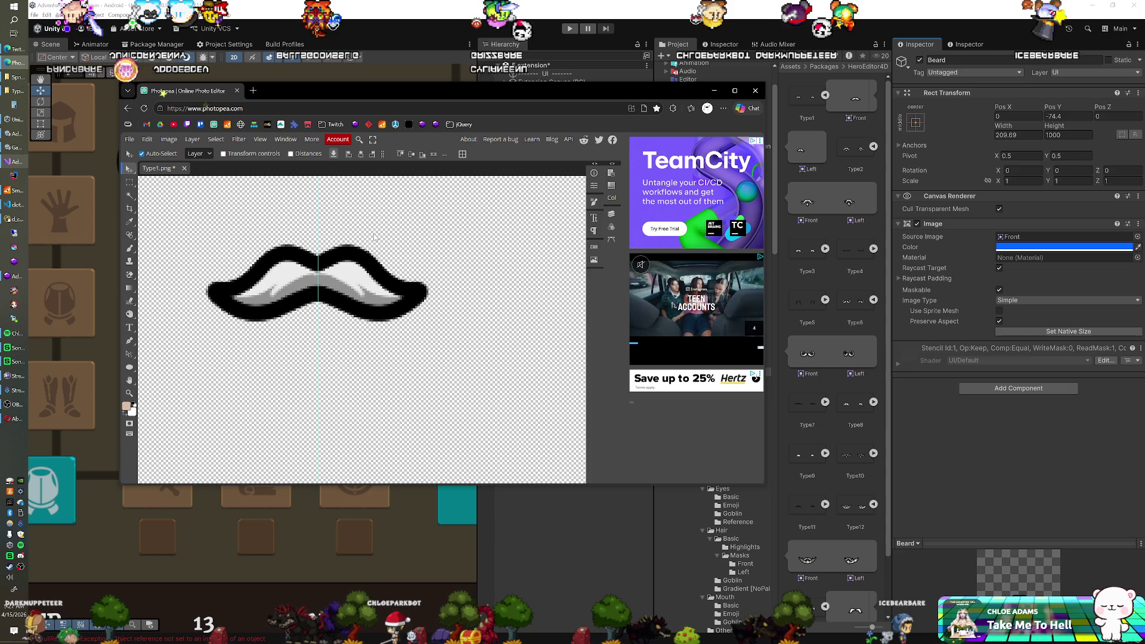
{"action": "key", "text": "Right"}
{"action": "key", "text": "Left"}
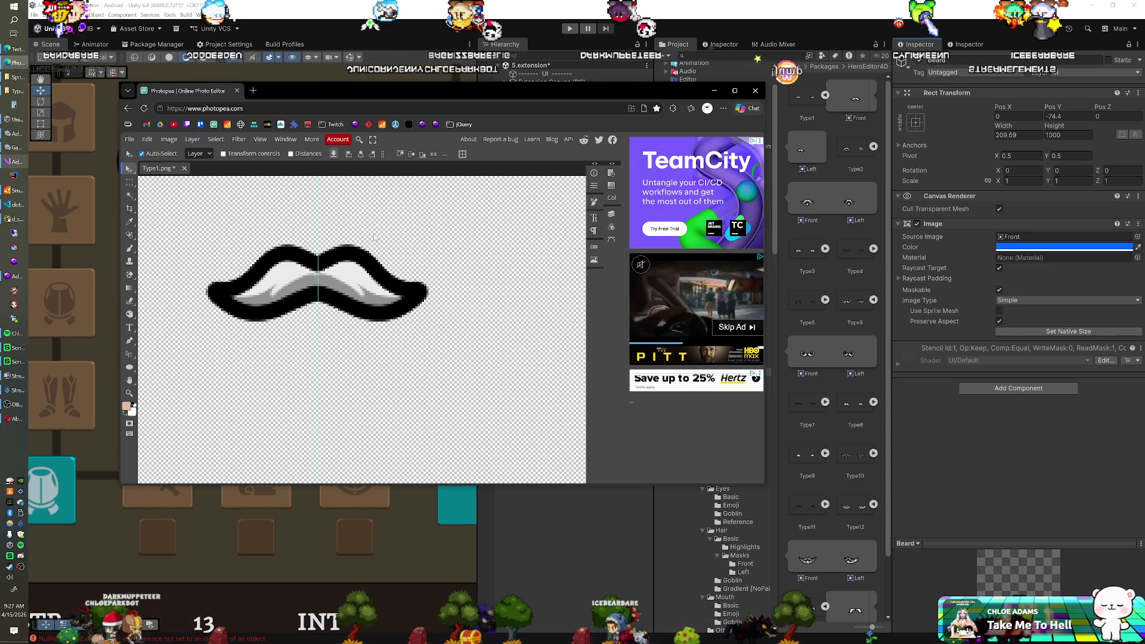
{"action": "key", "text": "Right"}
{"action": "key", "text": "Left"}
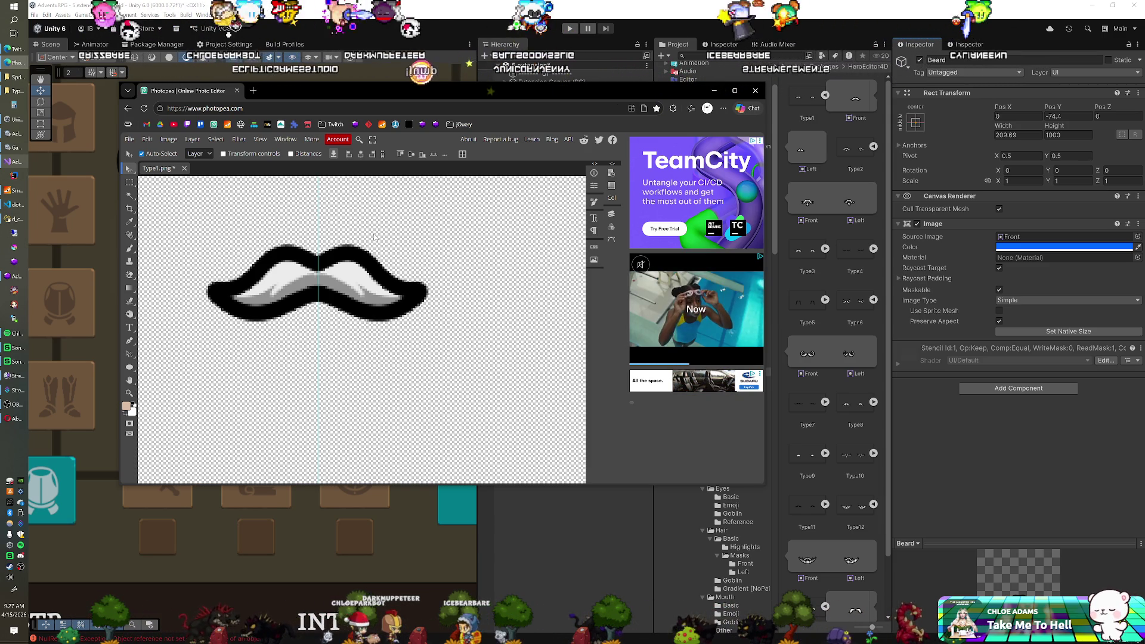
{"action": "key", "text": "ctrl+alt+w"}
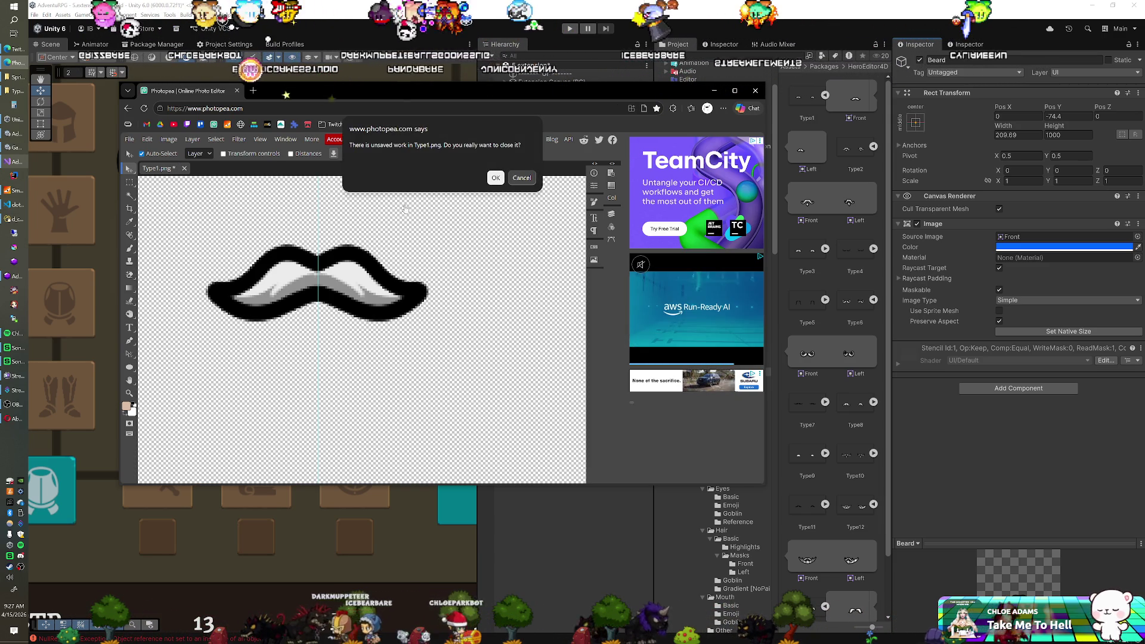
- Close Type1.png without saving and shut the Photopea browser window, returning to Unity
{"action": "key", "text": "Return"}
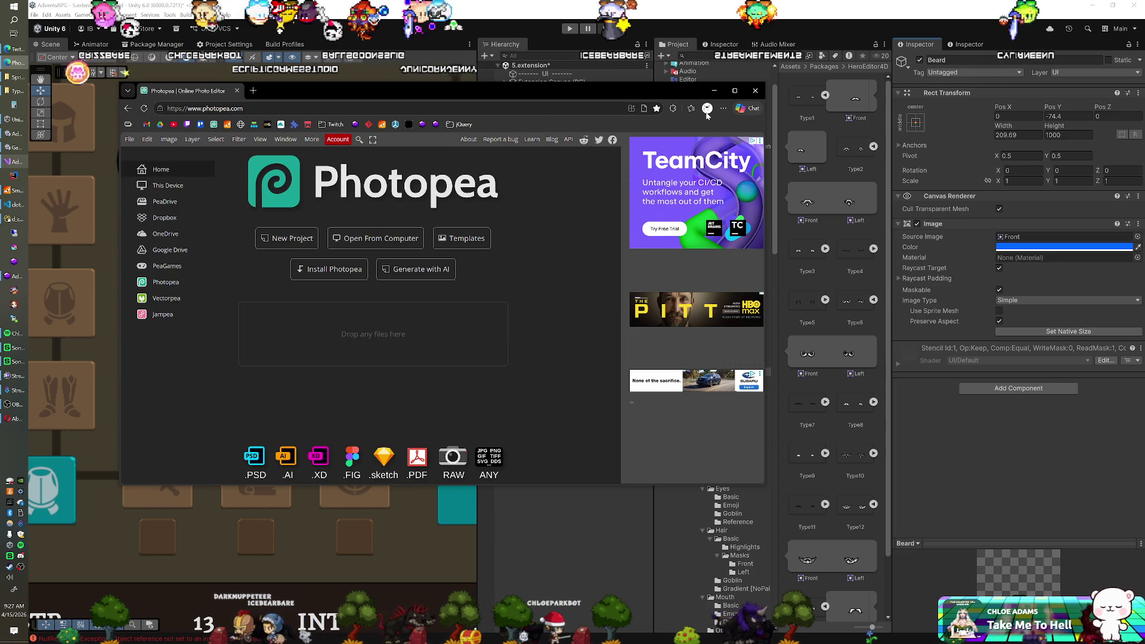
{"action": "left_click", "coordinate": [754, 91]}
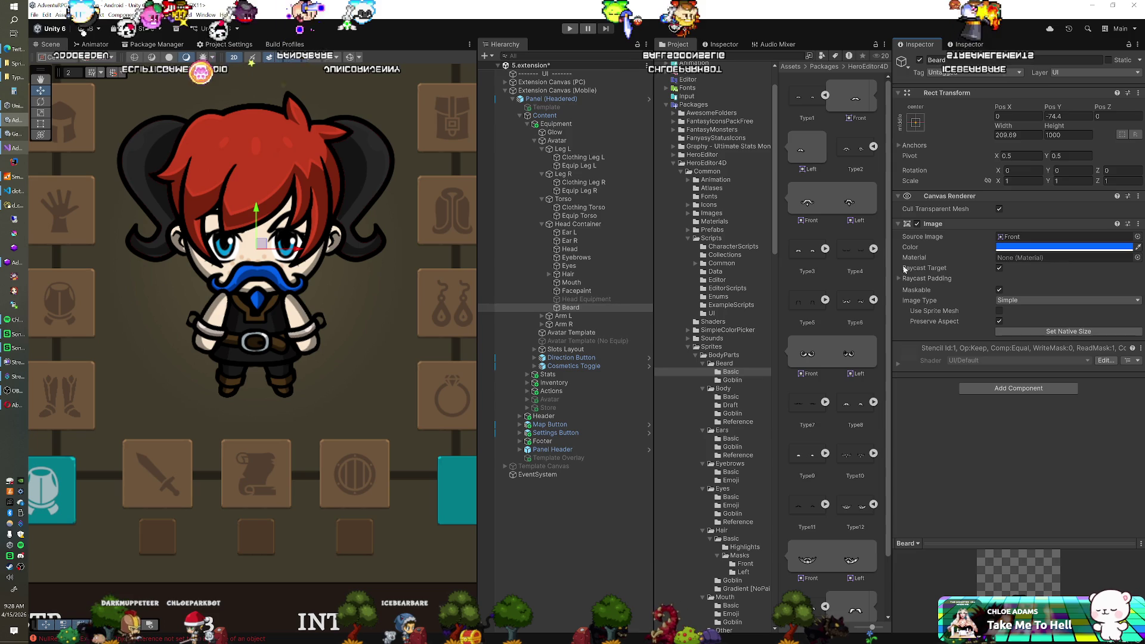
{"action": "left_click", "coordinate": [1064, 247]}
- Change the Beard image's colour to white (FFFFFF), then hide the beard image
{"action": "left_click", "coordinate": [1062, 304]}
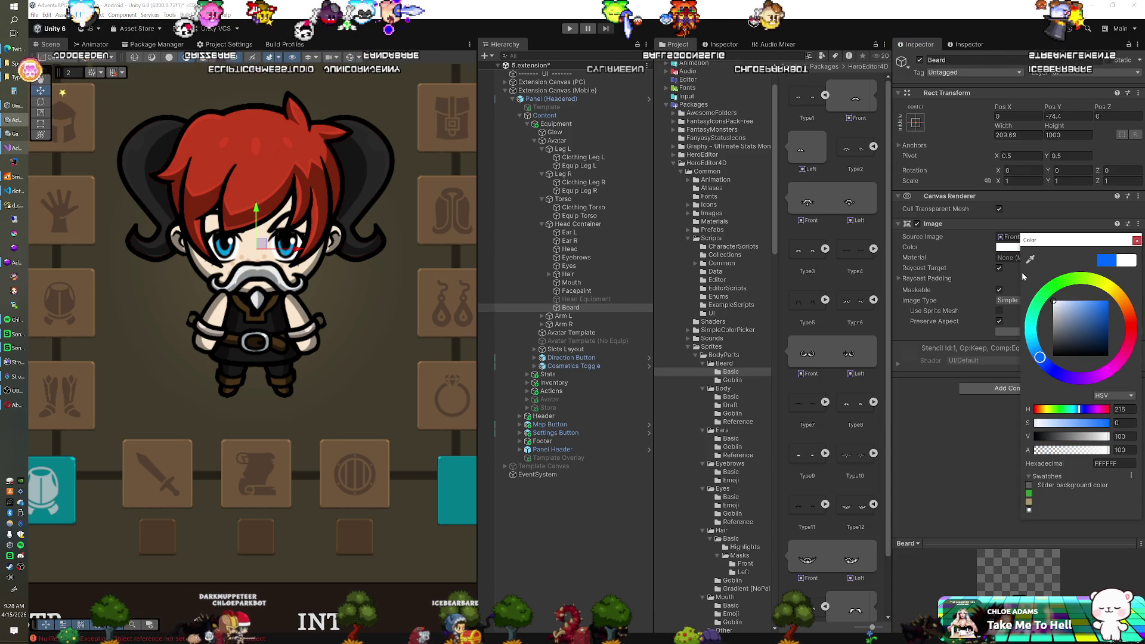
{"action": "left_click_drag", "start_coordinate": [1077, 307], "coordinate": [1110, 298]}
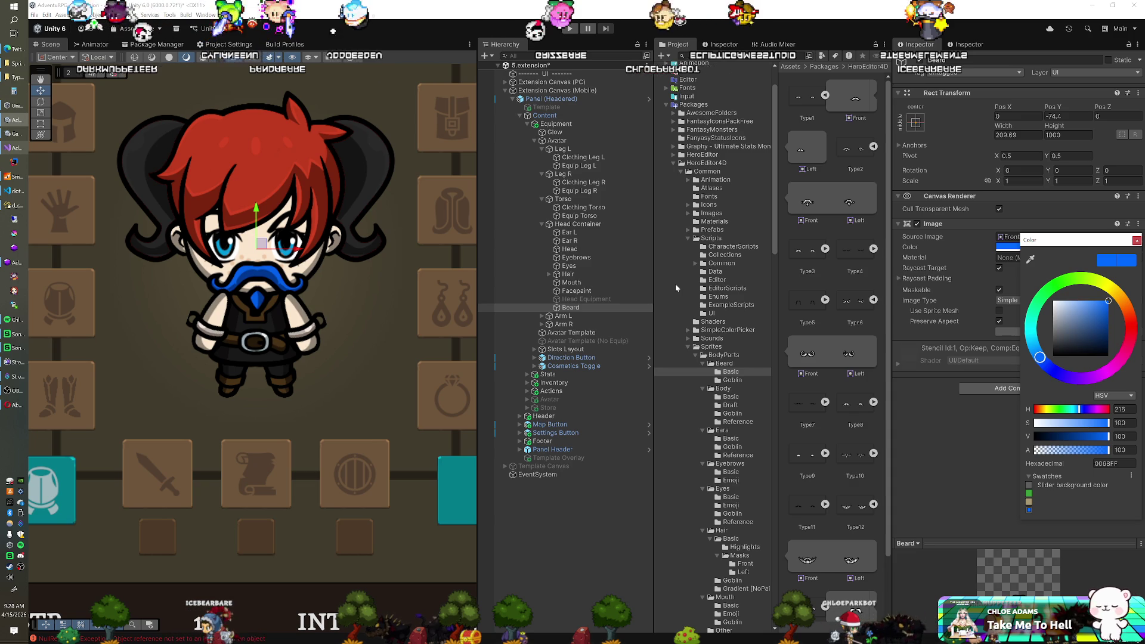
{"action": "left_click_drag", "start_coordinate": [1061, 240], "coordinate": [1042, 237]}
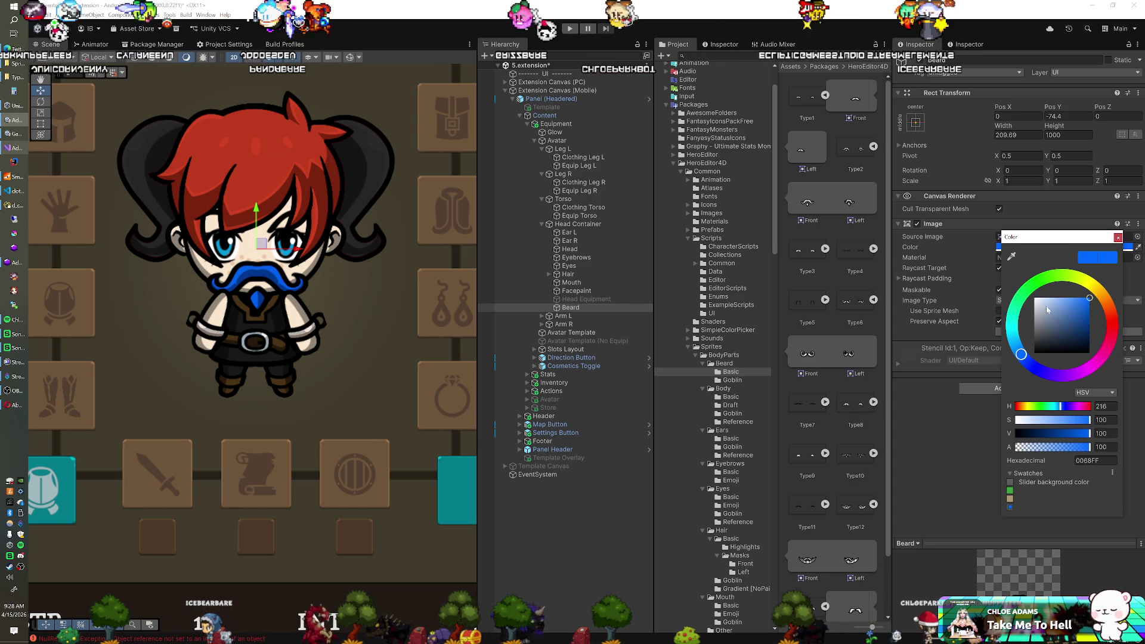
{"action": "left_click", "coordinate": [1044, 299]}
{"action": "left_click", "coordinate": [789, 268]}
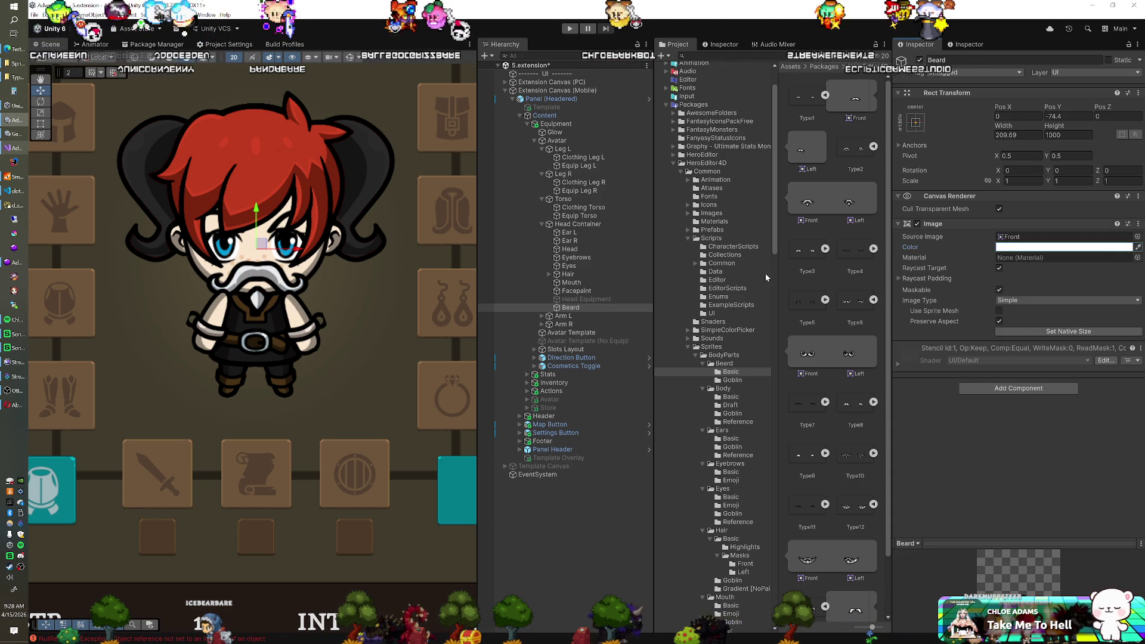
{"action": "left_click", "coordinate": [917, 224]}
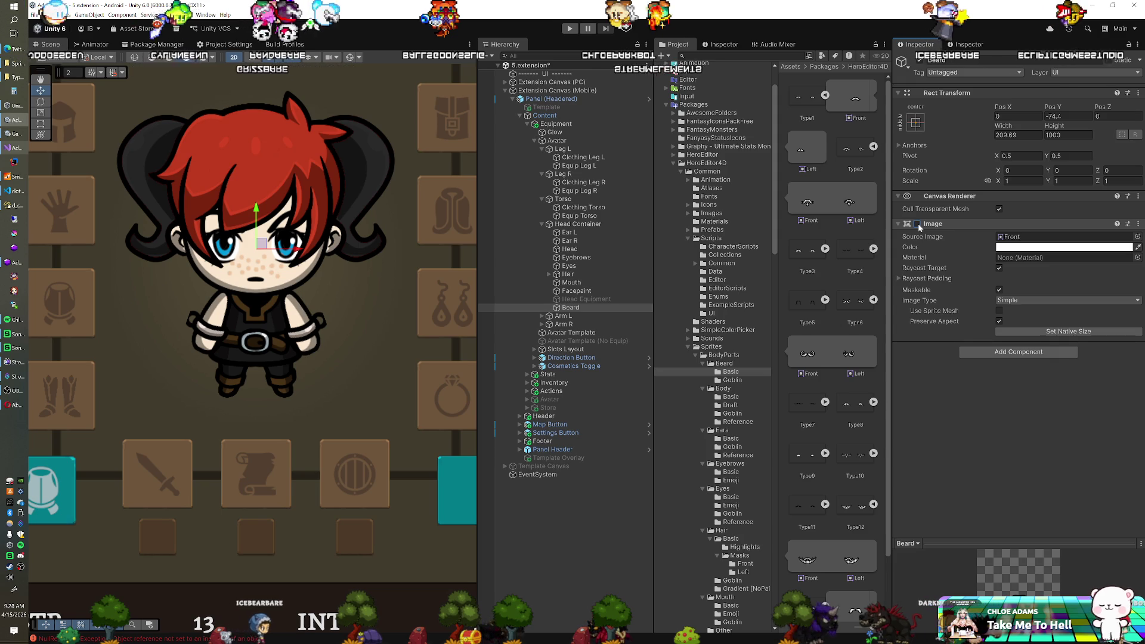
- Activate the Head Equipment object while keeping its hood Image component disabled
{"action": "left_click", "coordinate": [575, 300]}
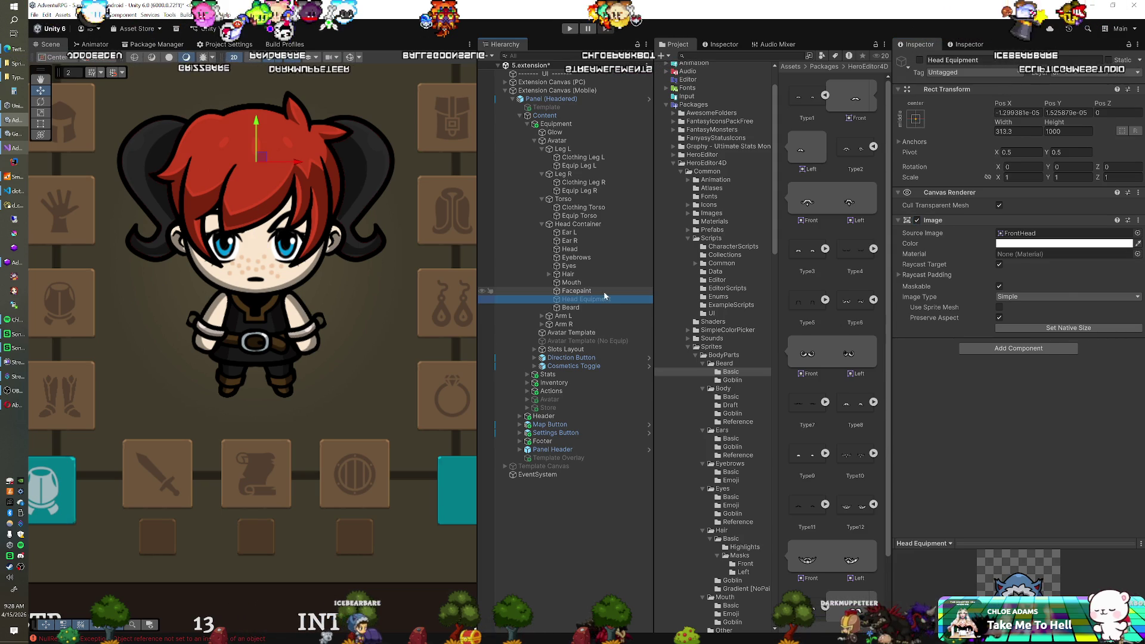
{"action": "left_click", "coordinate": [919, 59]}
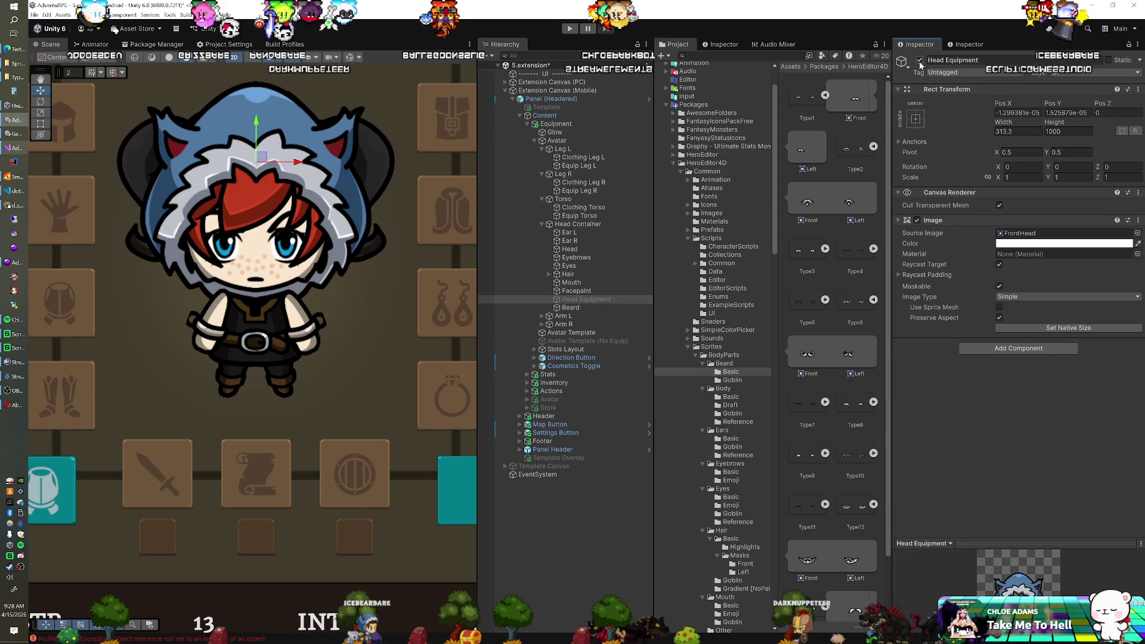
{"action": "left_click", "coordinate": [917, 221]}
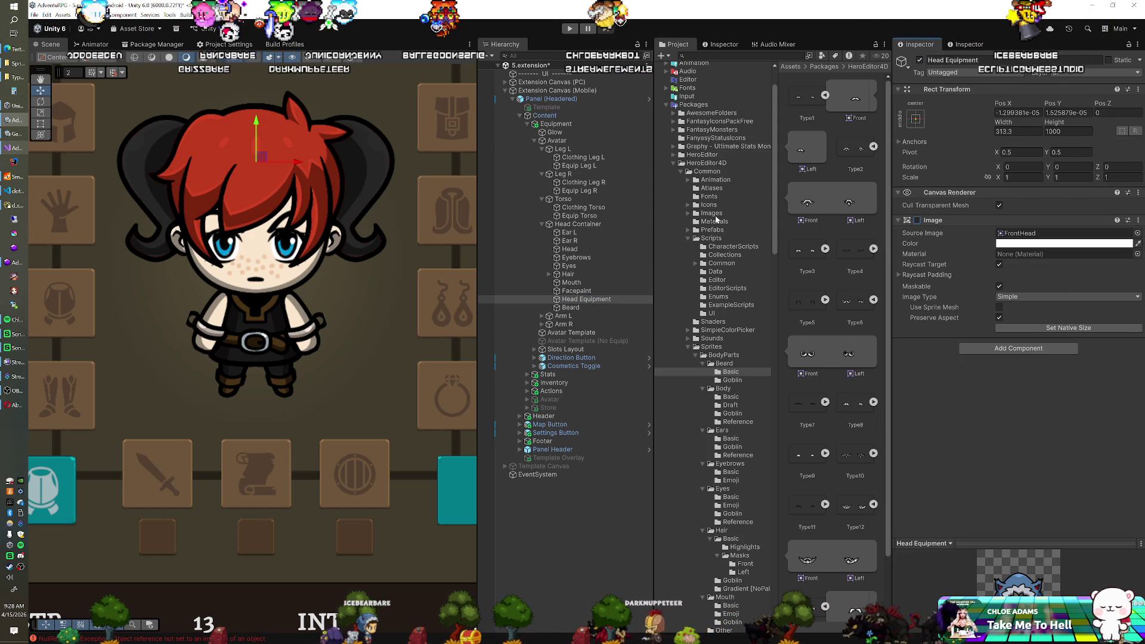
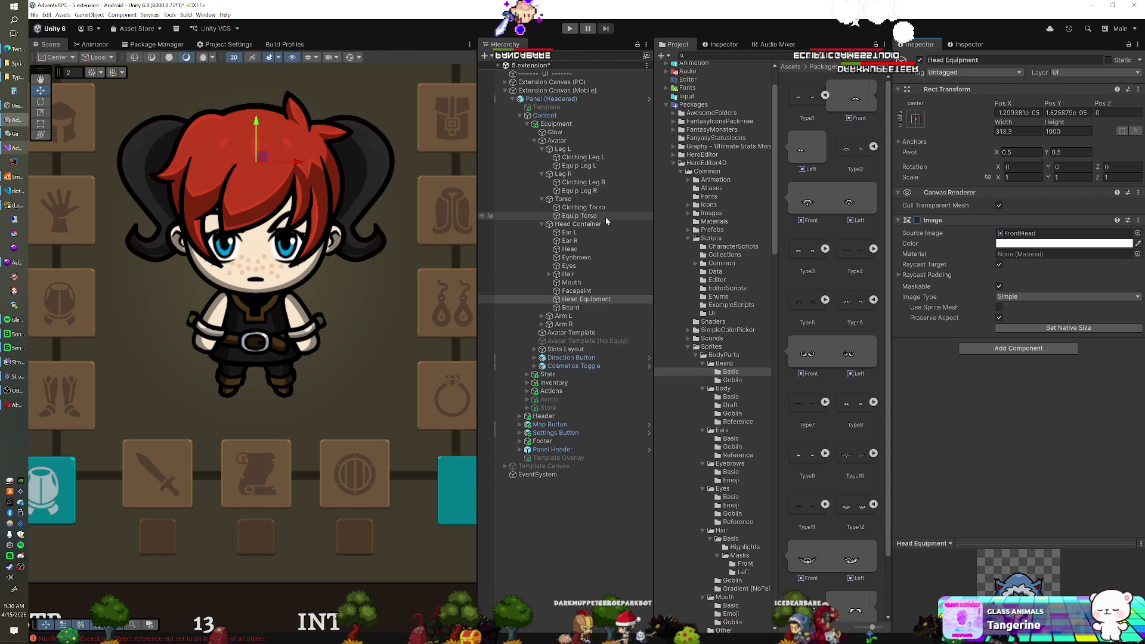
- Select the avatar's Beard object, then bring the Navicat d_characters table window forward
{"action": "left_click", "coordinate": [582, 308]}
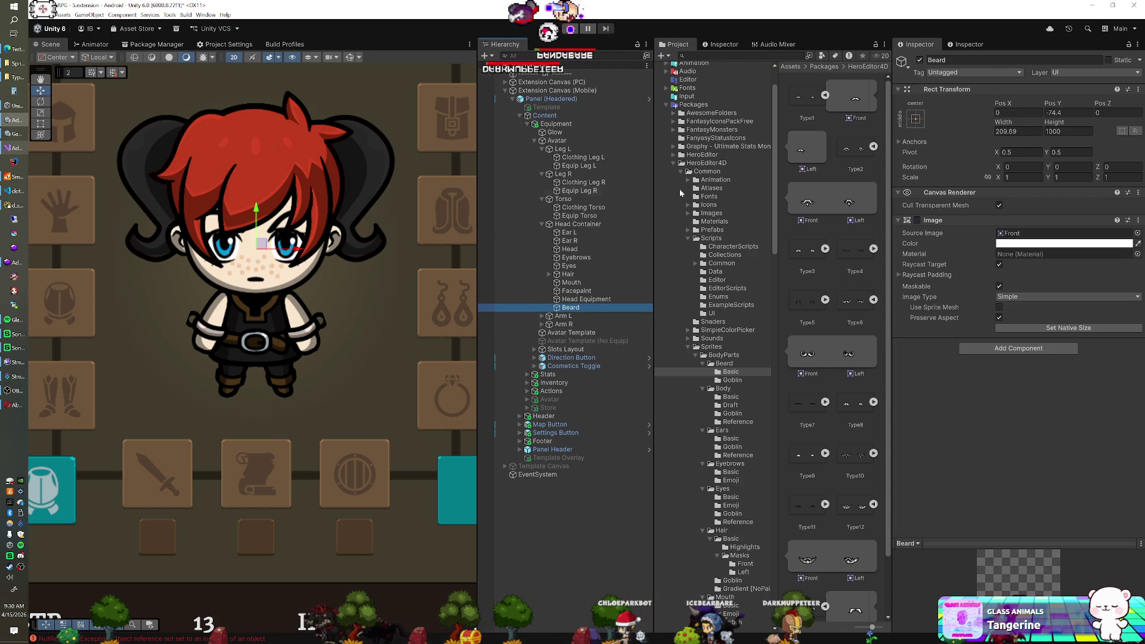
{"action": "left_click", "coordinate": [10, 205]}
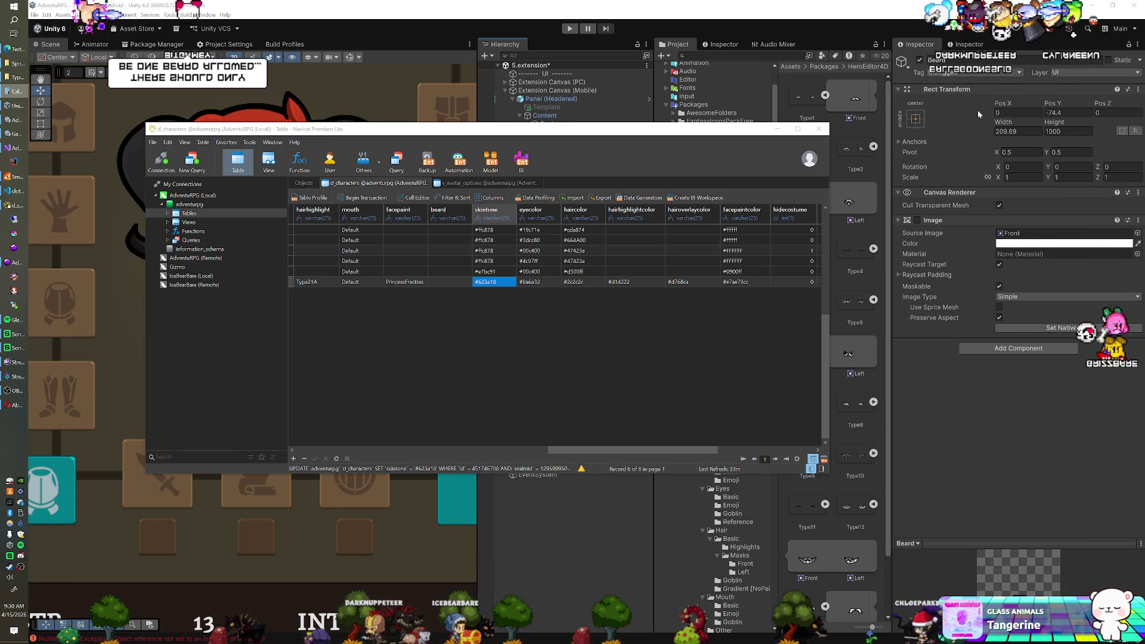
- Switch from the Navicat characters table back to the Unity editor with Alt+Tab
{"action": "key", "text": "alt+Tab"}
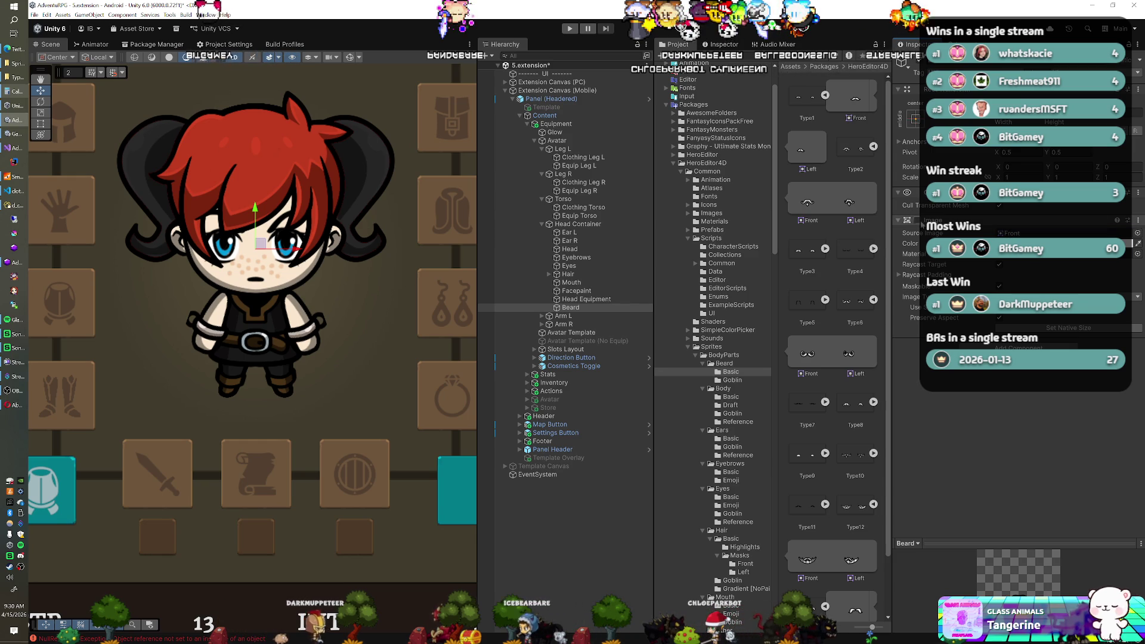
- Enable the Beard image and position the beard on the character's face
{"action": "left_click", "coordinate": [916, 221]}
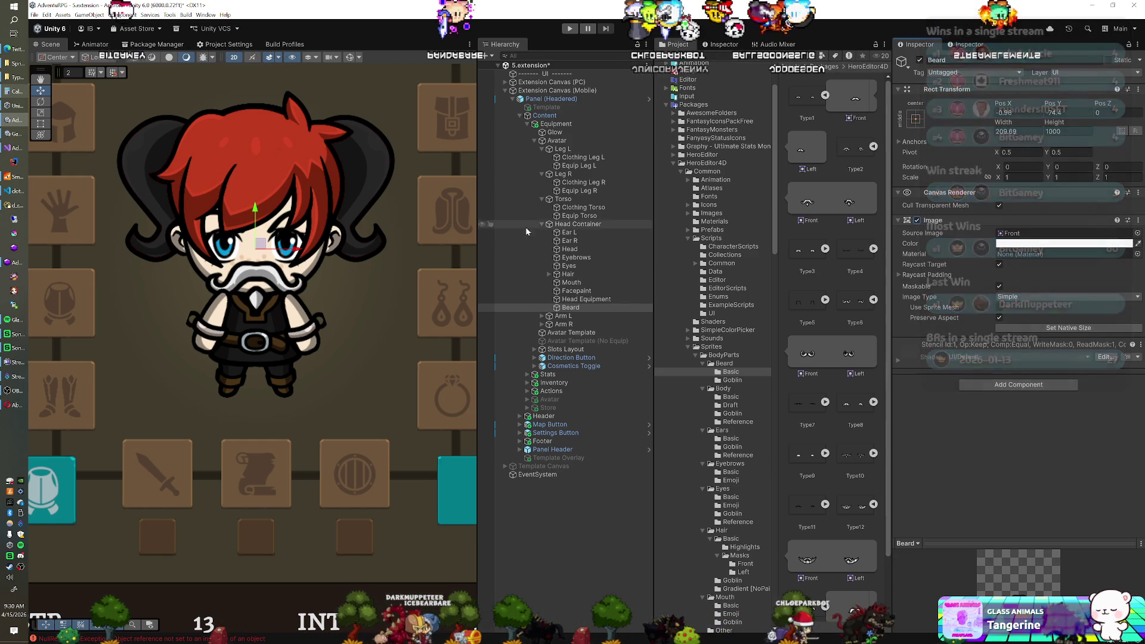
{"action": "left_click_drag", "start_coordinate": [255, 207], "coordinate": [256, 205]}
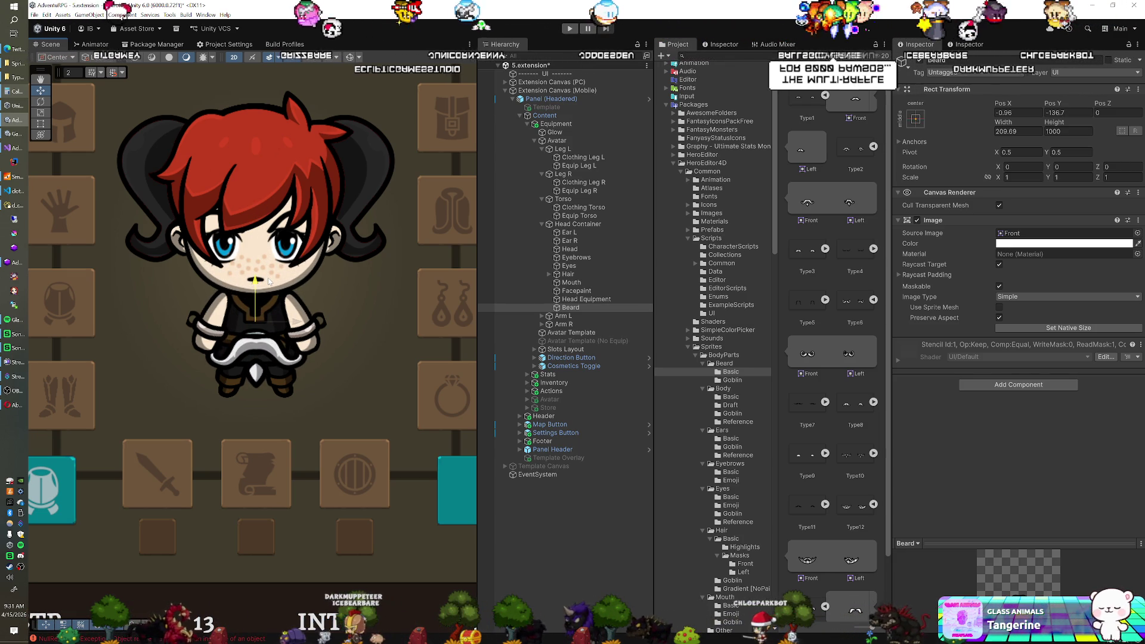
{"action": "left_click_drag", "start_coordinate": [268, 281], "coordinate": [286, 204]}
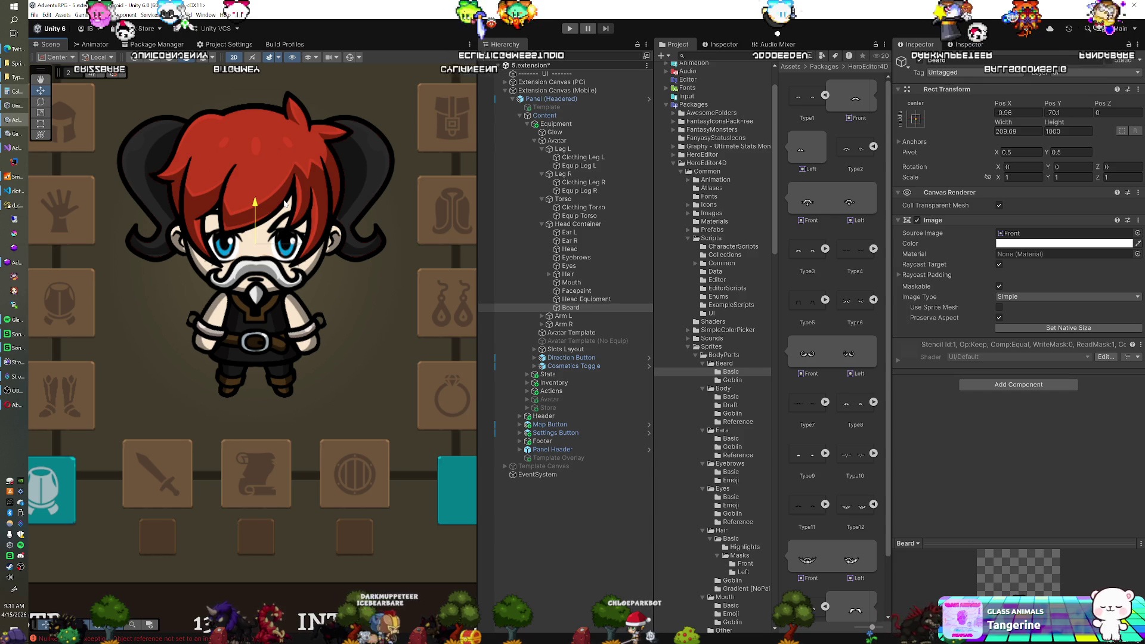
{"action": "left_click_drag", "start_coordinate": [285, 204], "coordinate": [285, 204]}
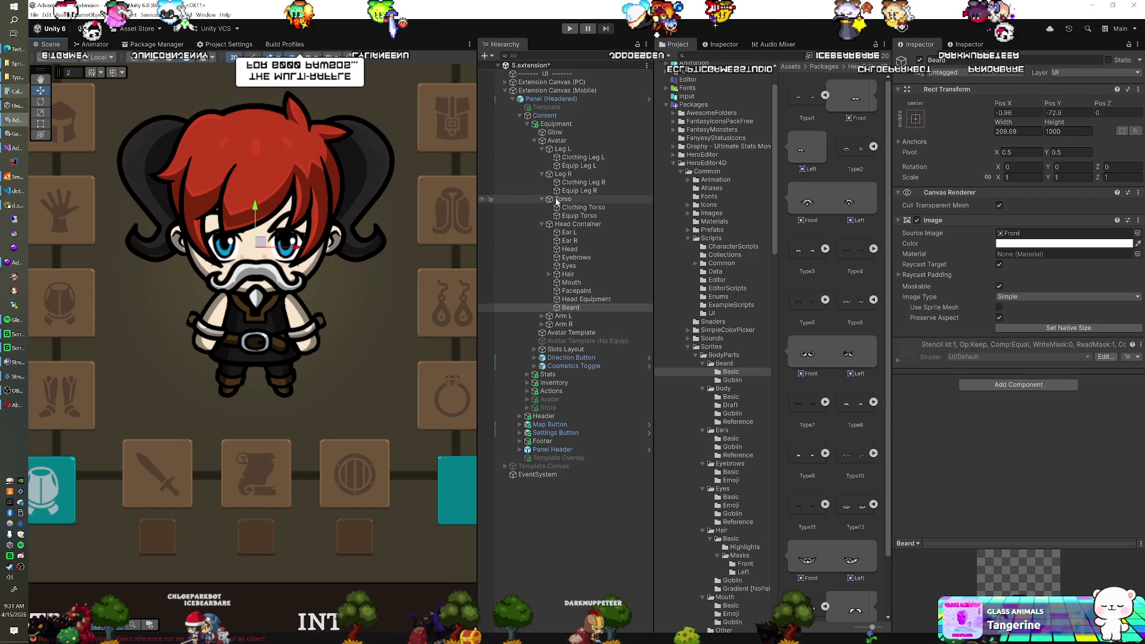
- Move Beard to the end of Avatar, after Arm R, and hide its image again
{"action": "left_click", "coordinate": [574, 308]}
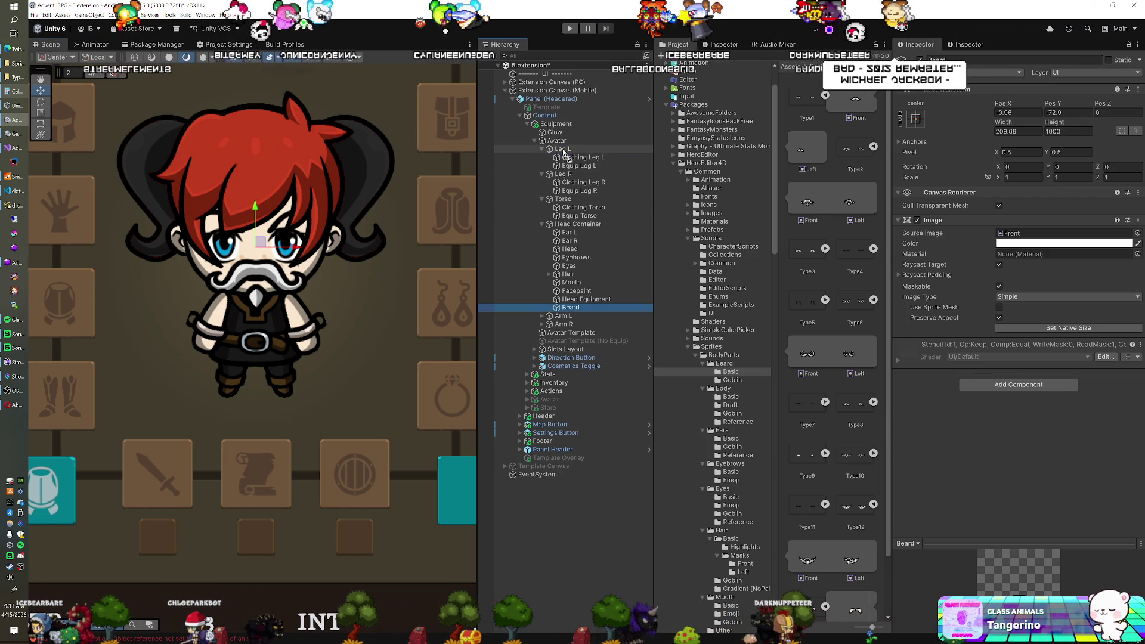
{"action": "left_click_drag", "start_coordinate": [563, 145], "coordinate": [563, 141]}
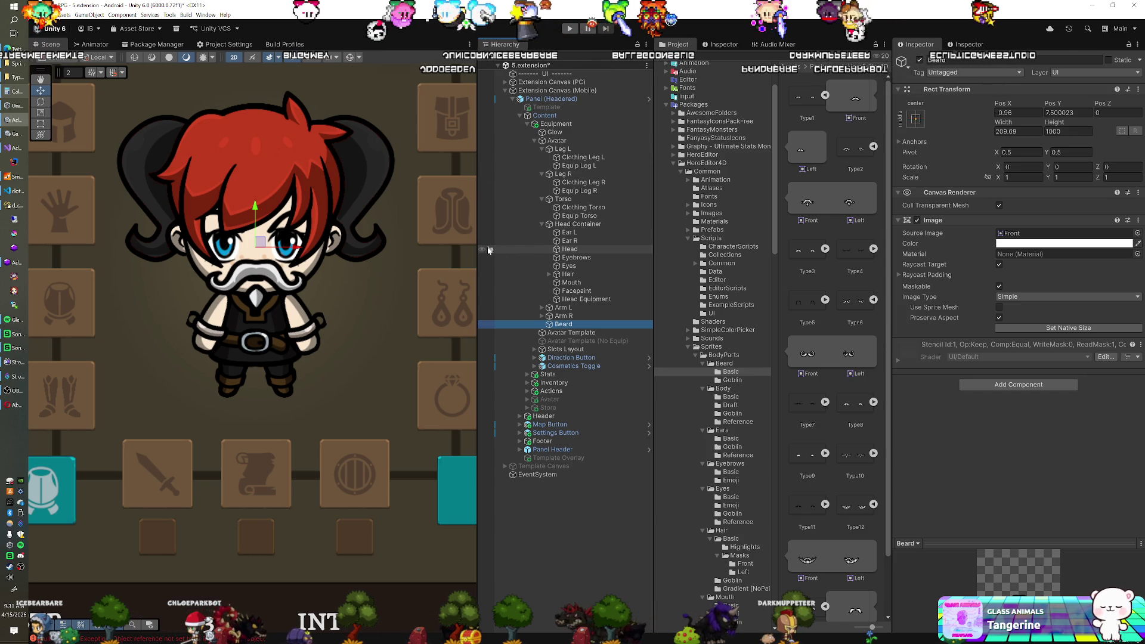
{"action": "left_click", "coordinate": [917, 220]}
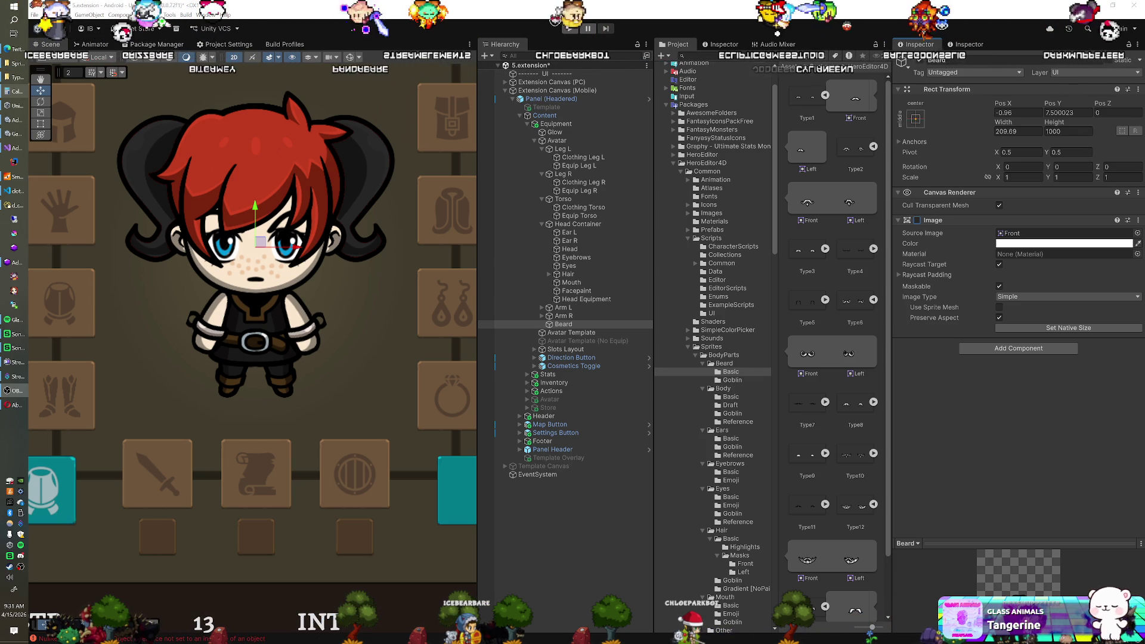
- Zoom out and pan the Scene view to show the full panel down to the STR/DEX stats
{"action": "scroll", "coordinate": [299, 127], "scroll_direction": "down", "scroll_amount": 2}
{"action": "left_click_drag", "start_coordinate": [299, 126], "coordinate": [283, 227]}
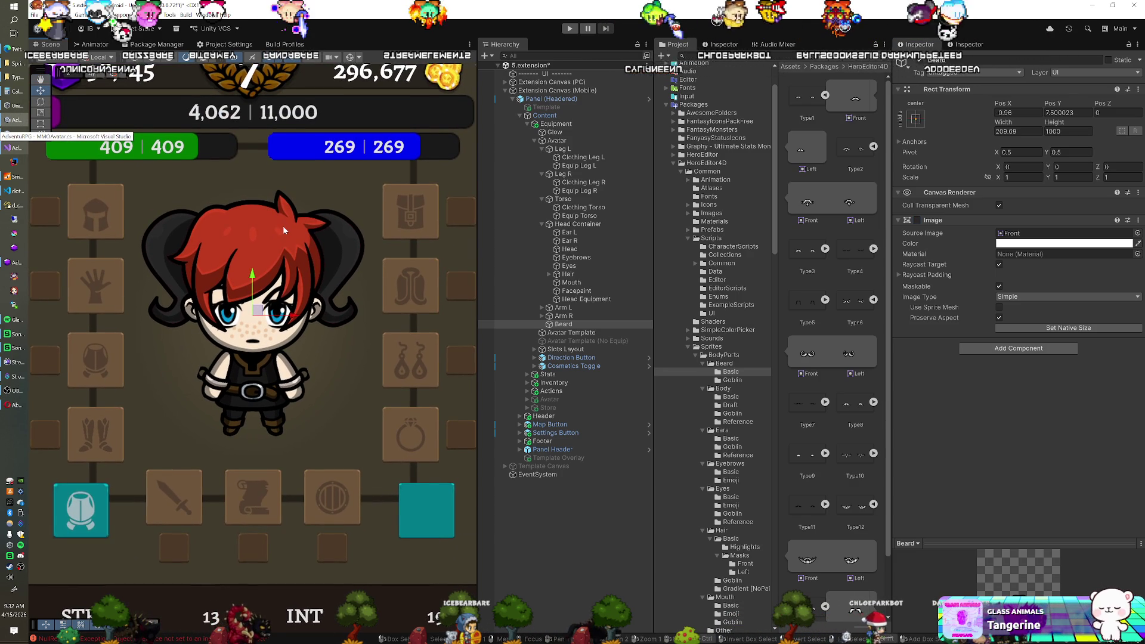
{"action": "scroll", "coordinate": [284, 229], "scroll_direction": "down", "scroll_amount": 1}
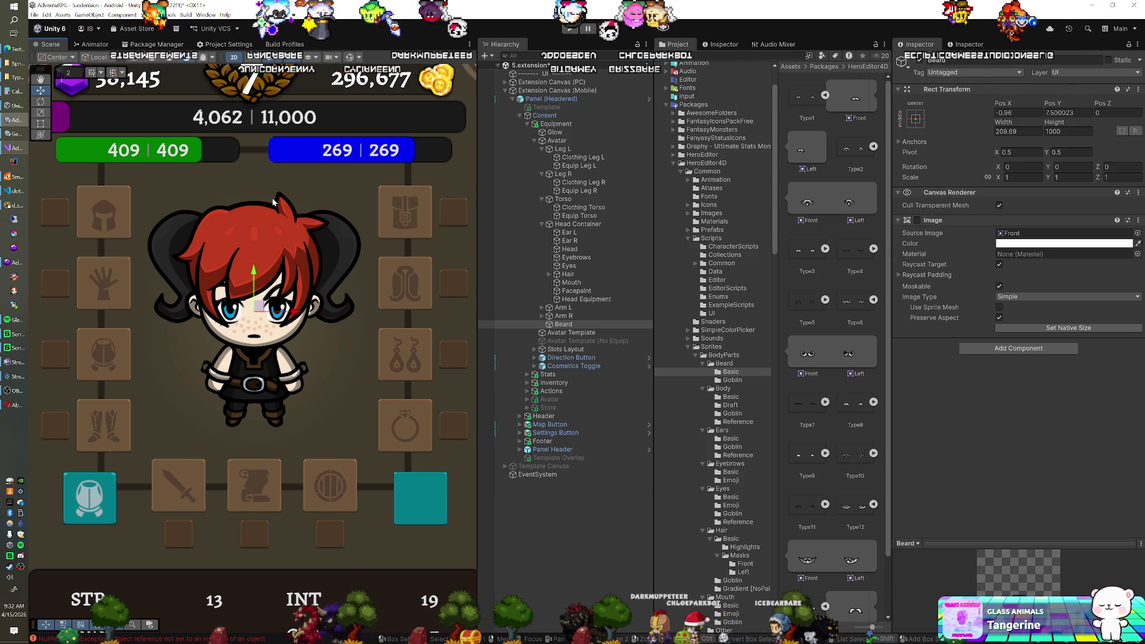
{"action": "scroll", "coordinate": [303, 235], "scroll_direction": "down", "scroll_amount": 3}
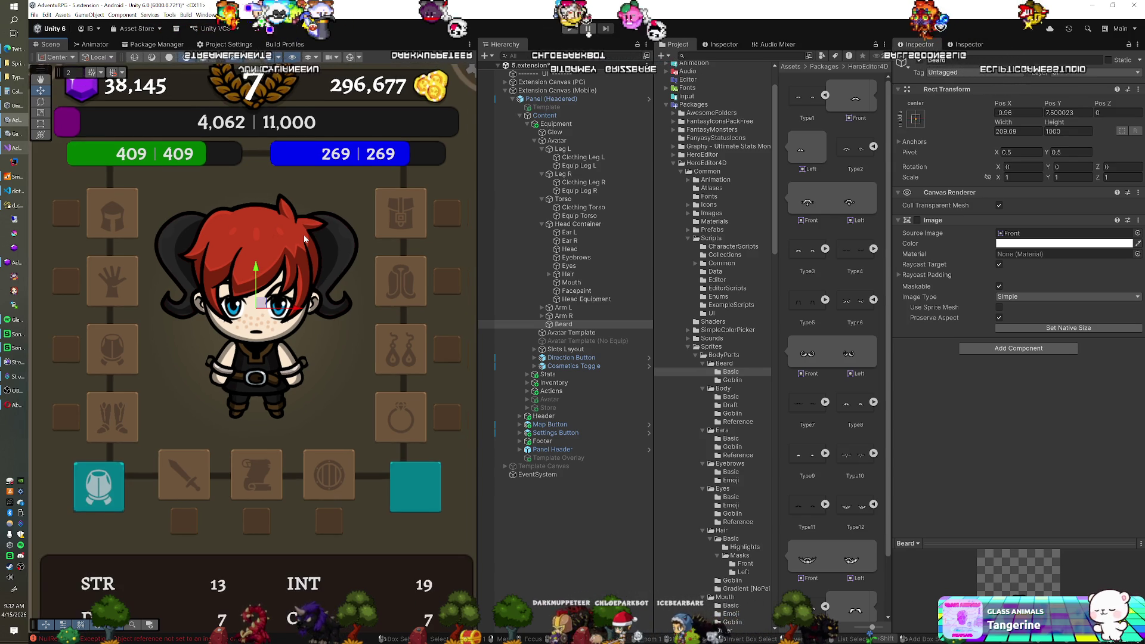
{"action": "scroll", "coordinate": [303, 235], "scroll_direction": "down", "scroll_amount": 1}
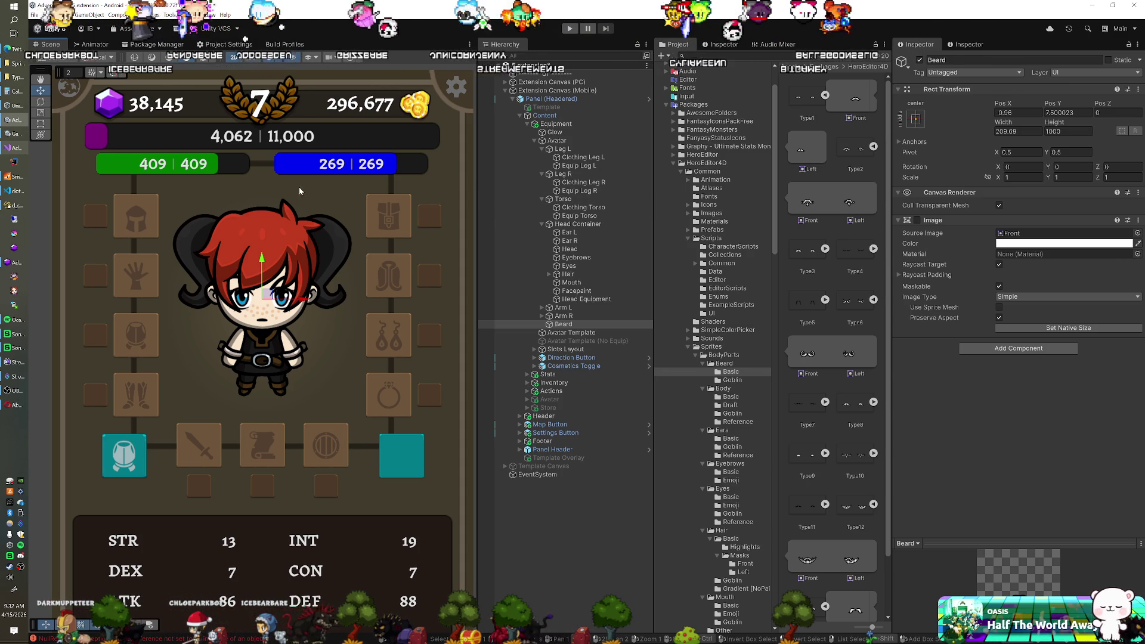
- Duplicate Ear L, nest the copy inside Ear L, and rename it Equip Ear L
{"action": "left_click", "coordinate": [581, 236]}
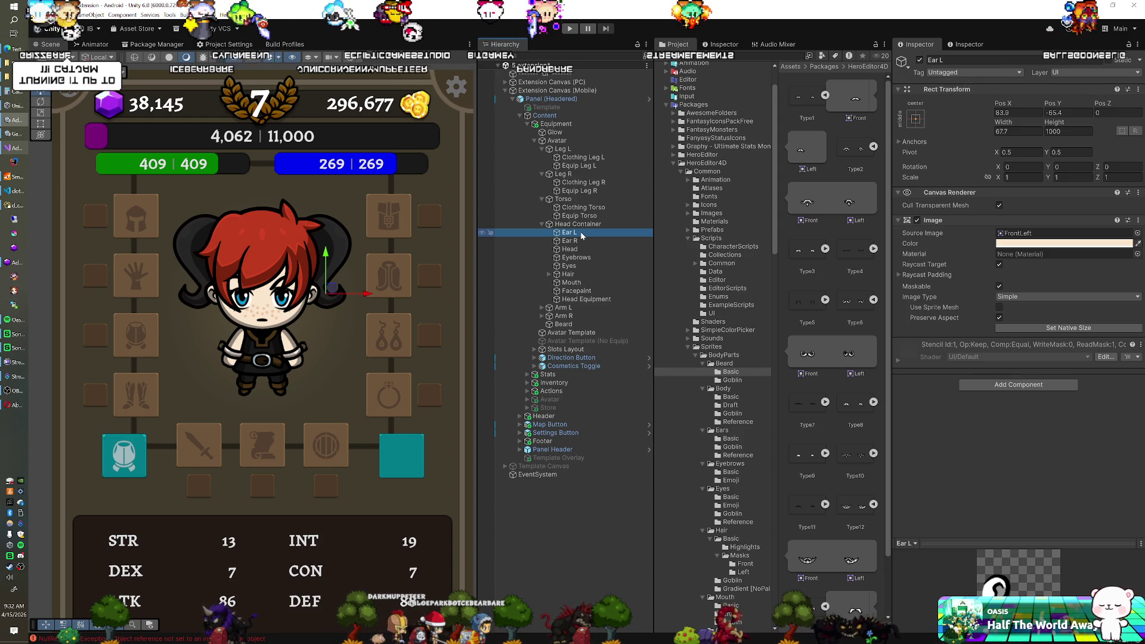
{"action": "key", "text": "ctrl+d"}
{"action": "left_click_drag", "start_coordinate": [582, 241], "coordinate": [581, 232]}
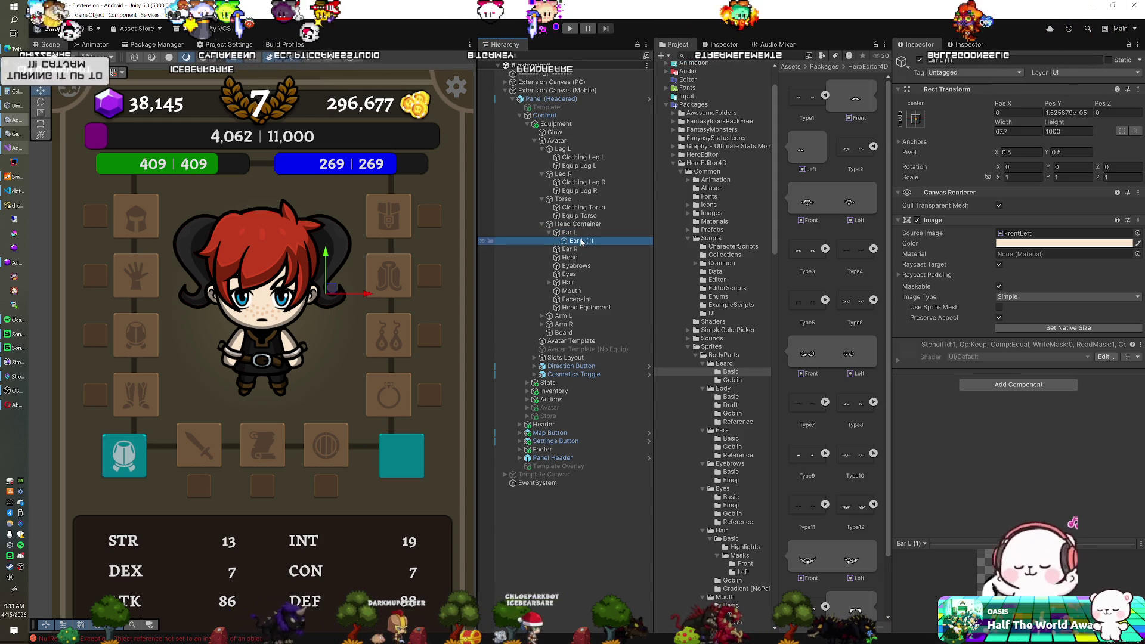
{"action": "type", "text": "Equip"}
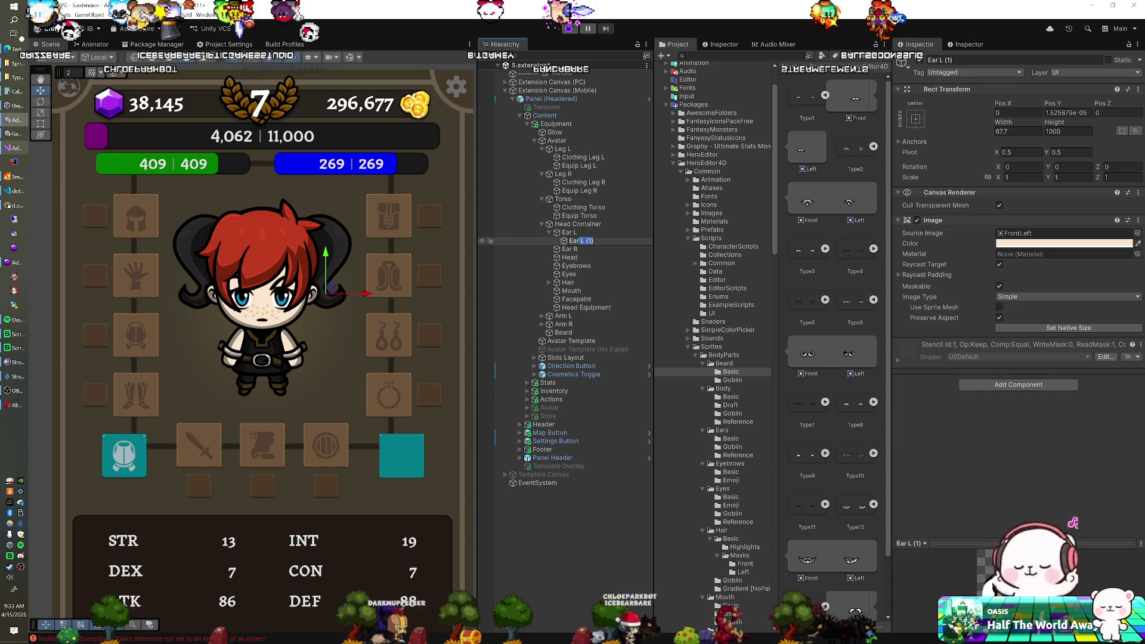
{"action": "type", "text": "me"}
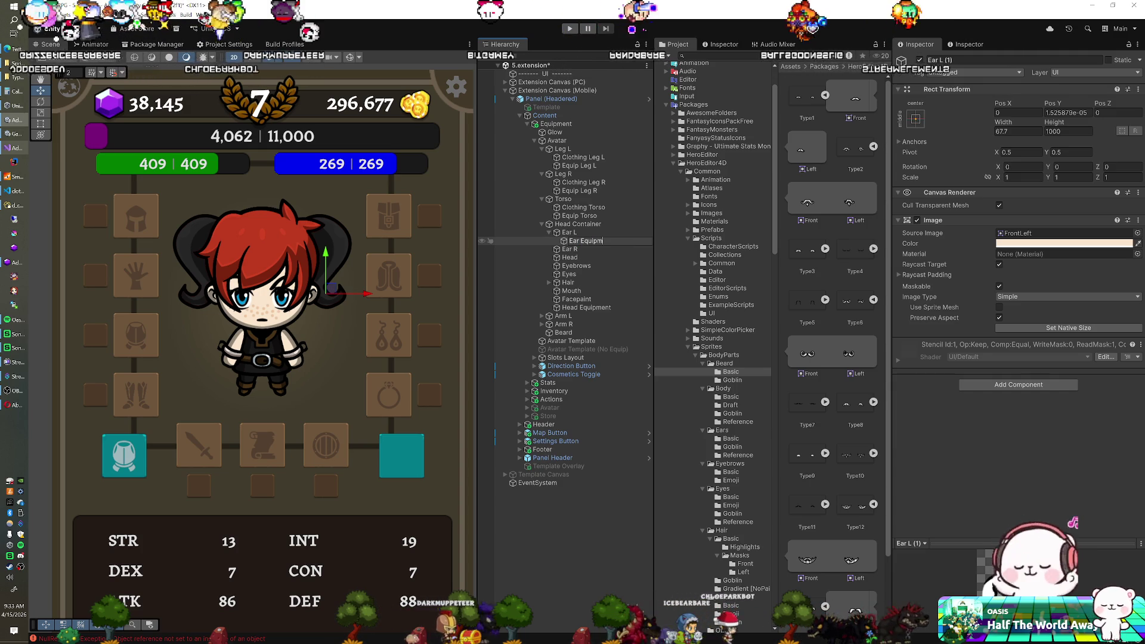
{"action": "key", "text": "ctrl+a"}
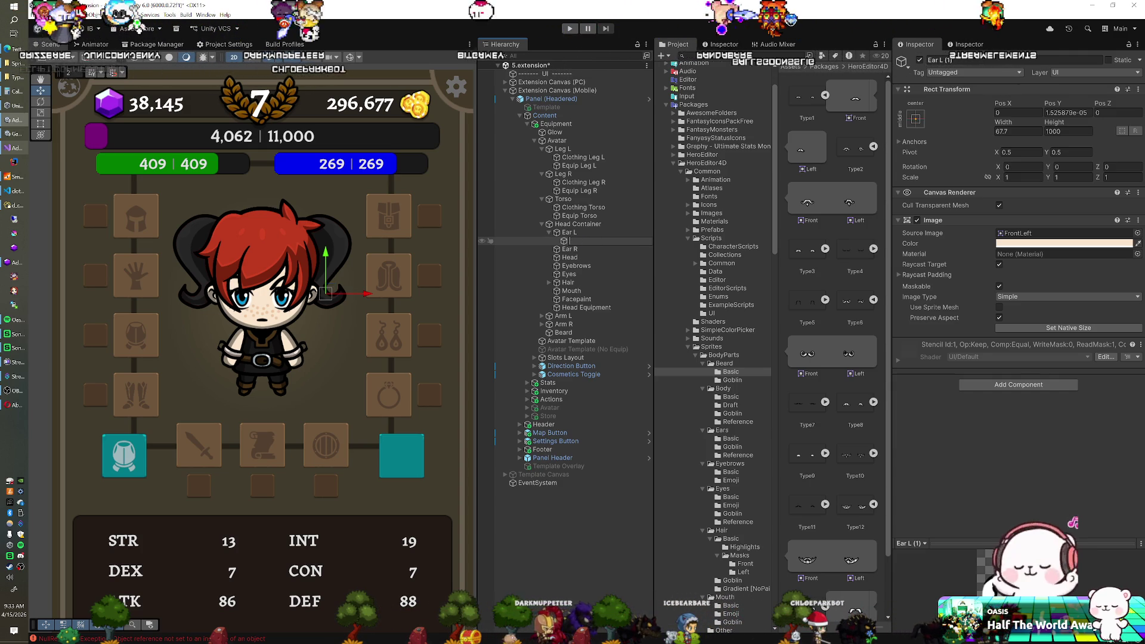
{"action": "type", "text": "Equip Ear L"}
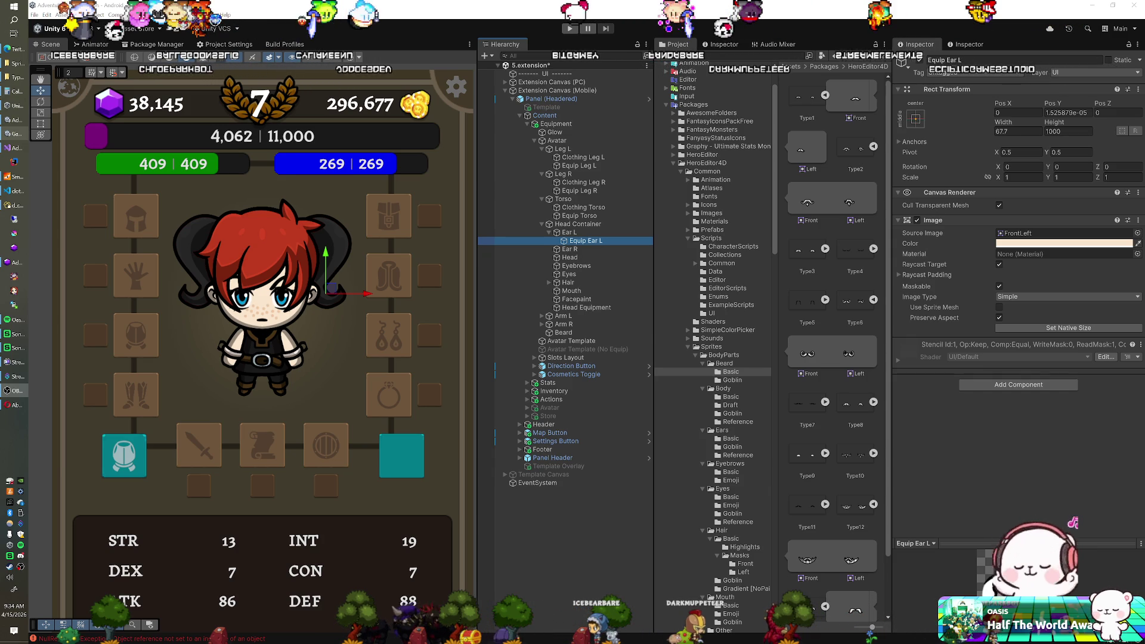
- Browse to the Goblin earring sprites in the Earrings folder and enlarge the asset thumbnails
{"action": "scroll", "coordinate": [743, 272], "scroll_direction": "down", "scroll_amount": 15}
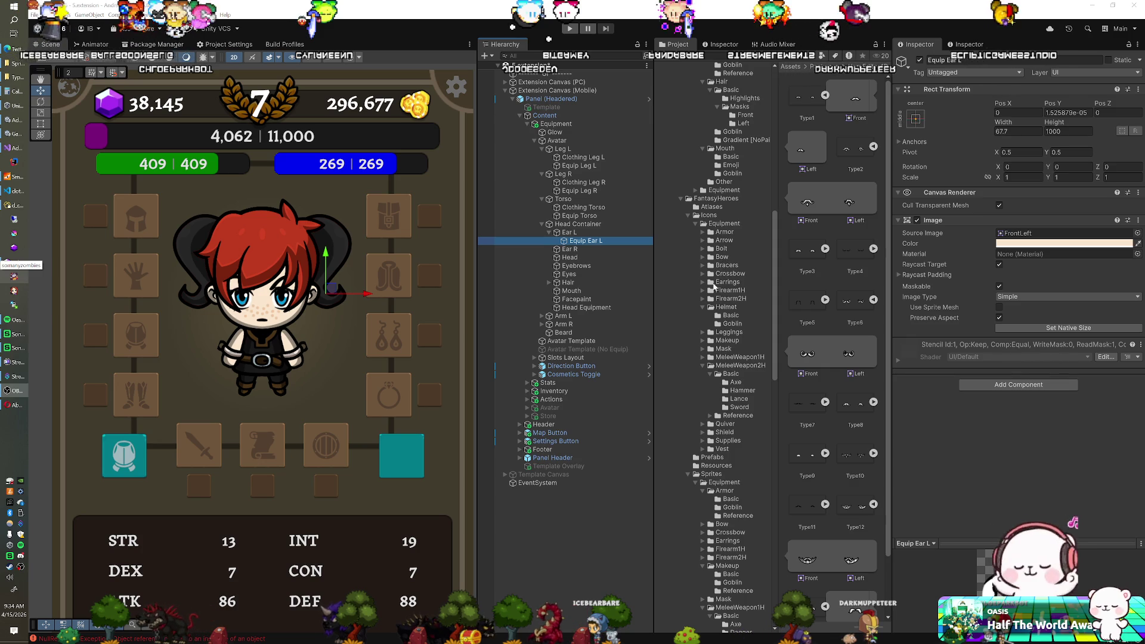
{"action": "double_click", "coordinate": [722, 284]}
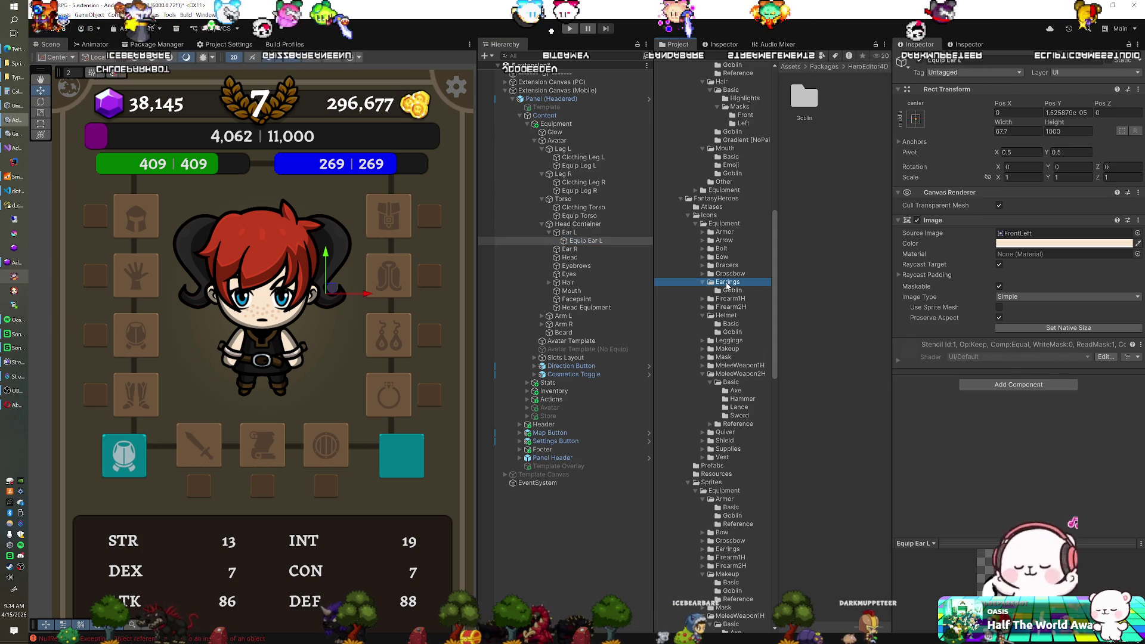
{"action": "left_click", "coordinate": [727, 291]}
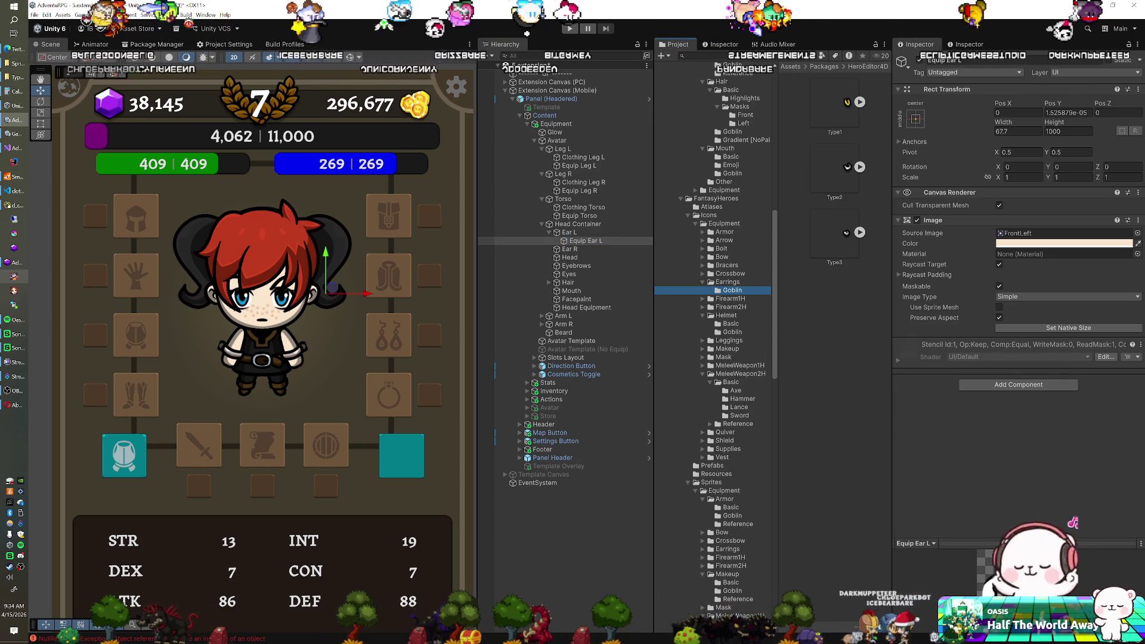
{"action": "left_click_drag", "start_coordinate": [874, 627], "coordinate": [886, 627]}
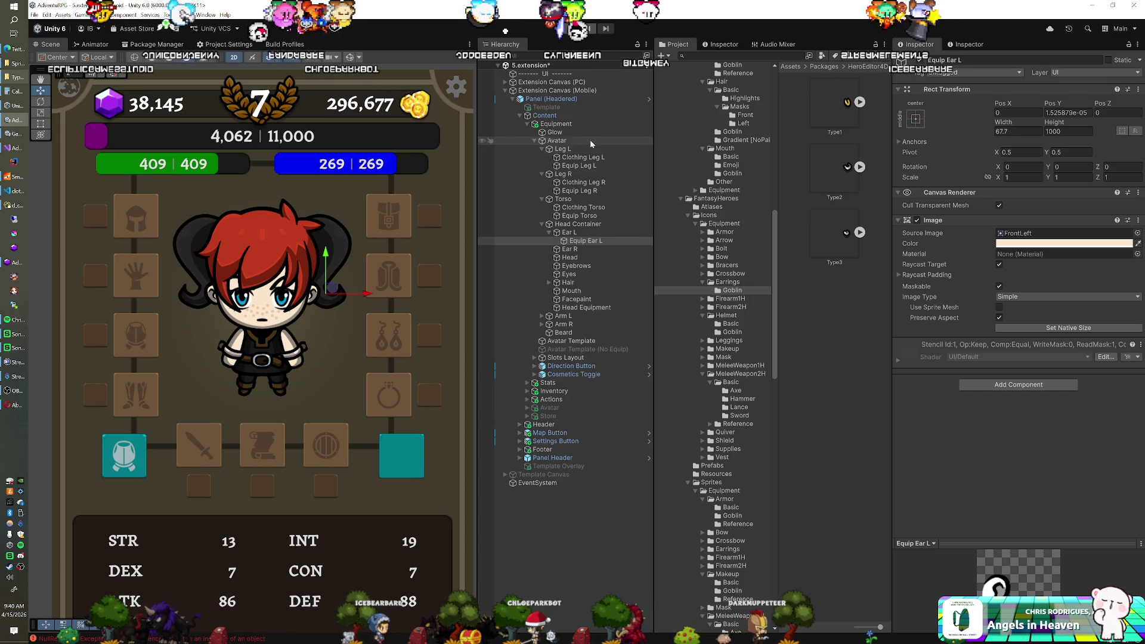
- Give Equip Ear L the Type1 earring sprite with white FFFFFF colour and place it by the ear
{"action": "left_click_drag", "start_coordinate": [837, 113], "coordinate": [1031, 233]}
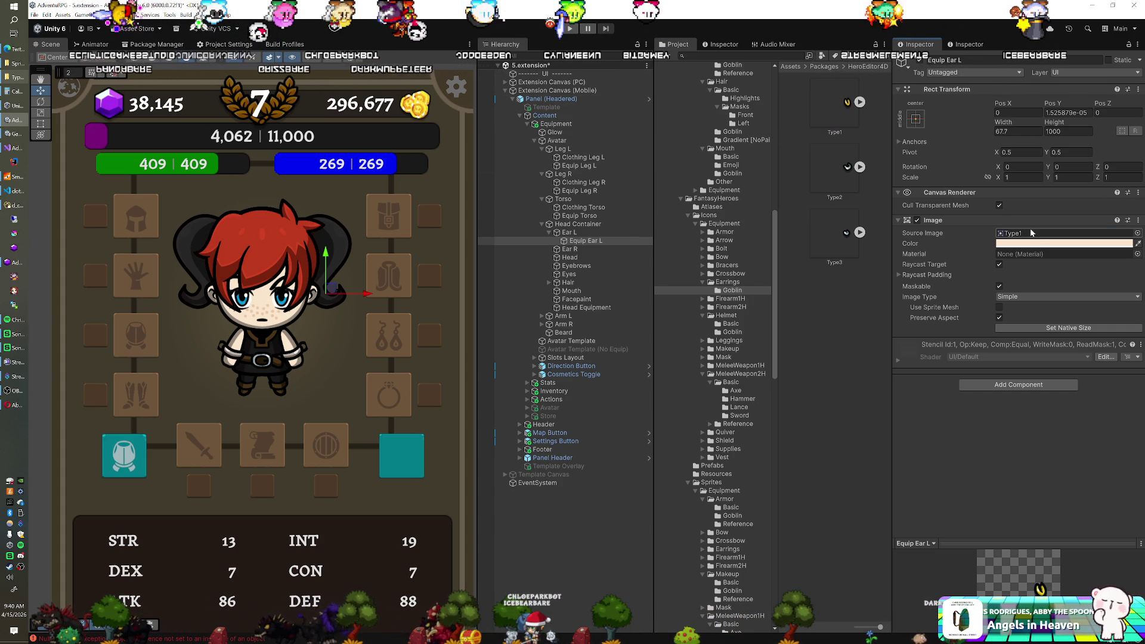
{"action": "left_click", "coordinate": [859, 102]}
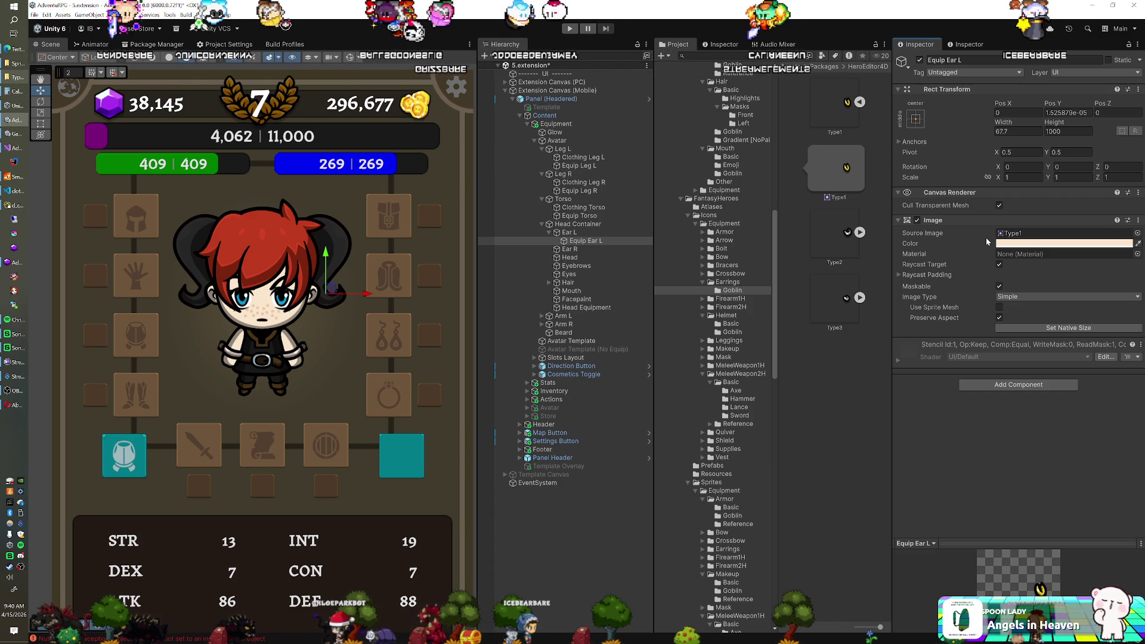
{"action": "left_click", "coordinate": [1026, 243]}
{"action": "left_click", "coordinate": [1029, 507]}
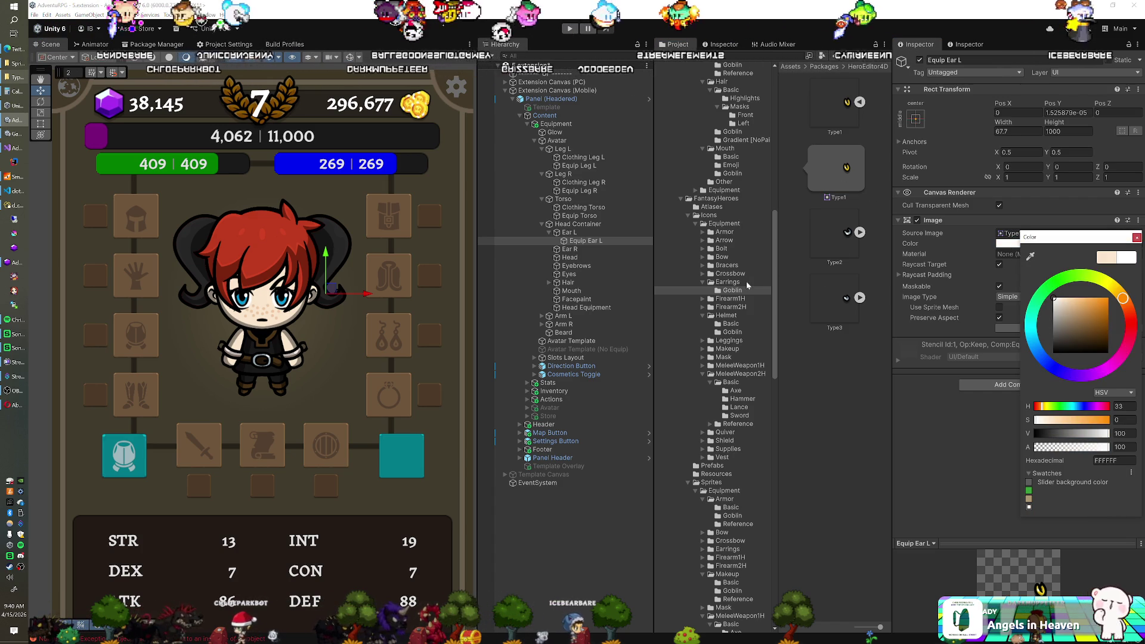
{"action": "scroll", "coordinate": [328, 328], "scroll_direction": "up", "scroll_amount": 3}
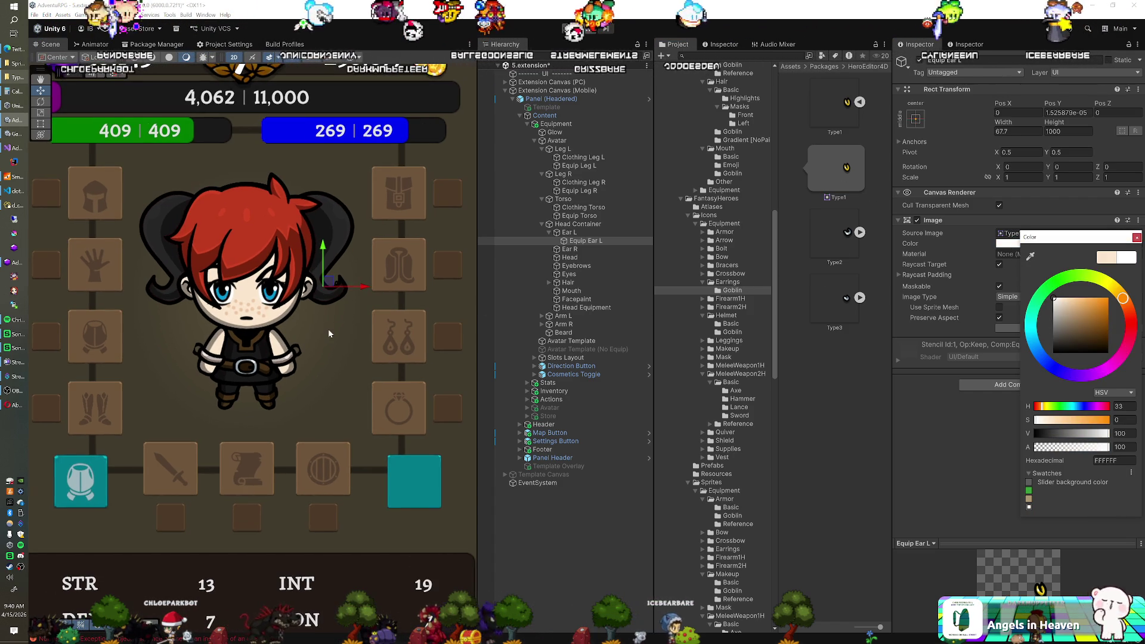
{"action": "left_click", "coordinate": [330, 284]}
{"action": "left_click_drag", "start_coordinate": [329, 285], "coordinate": [314, 296]}
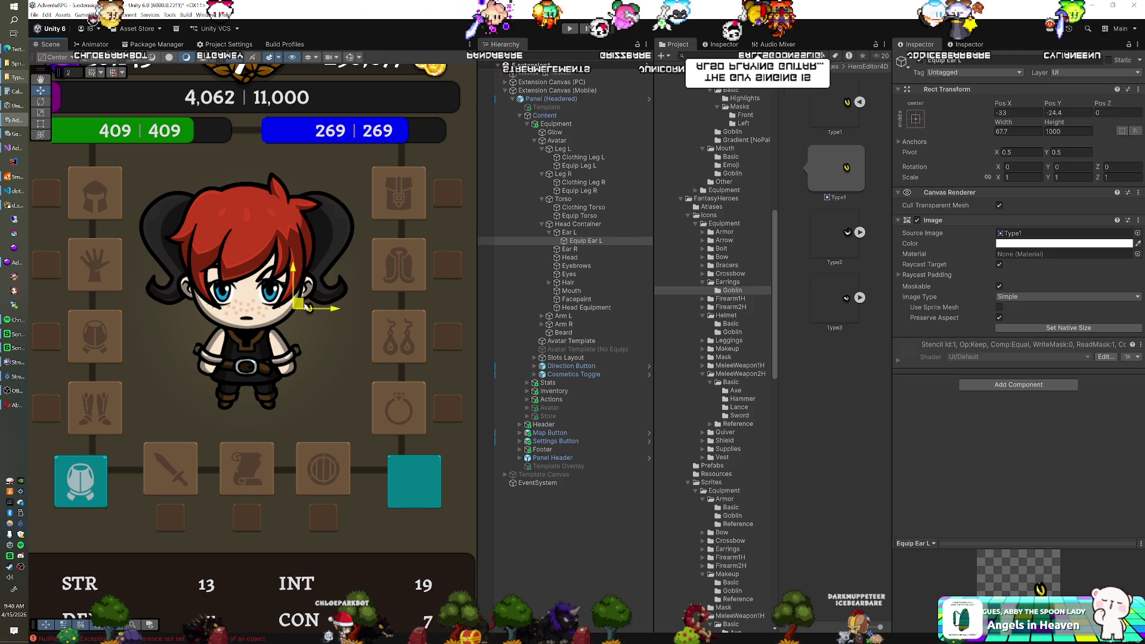
- Drag the Type1 earring until it hangs at the left ear, around X -34.2, Y -21.5
{"action": "left_click_drag", "start_coordinate": [307, 307], "coordinate": [321, 296]}
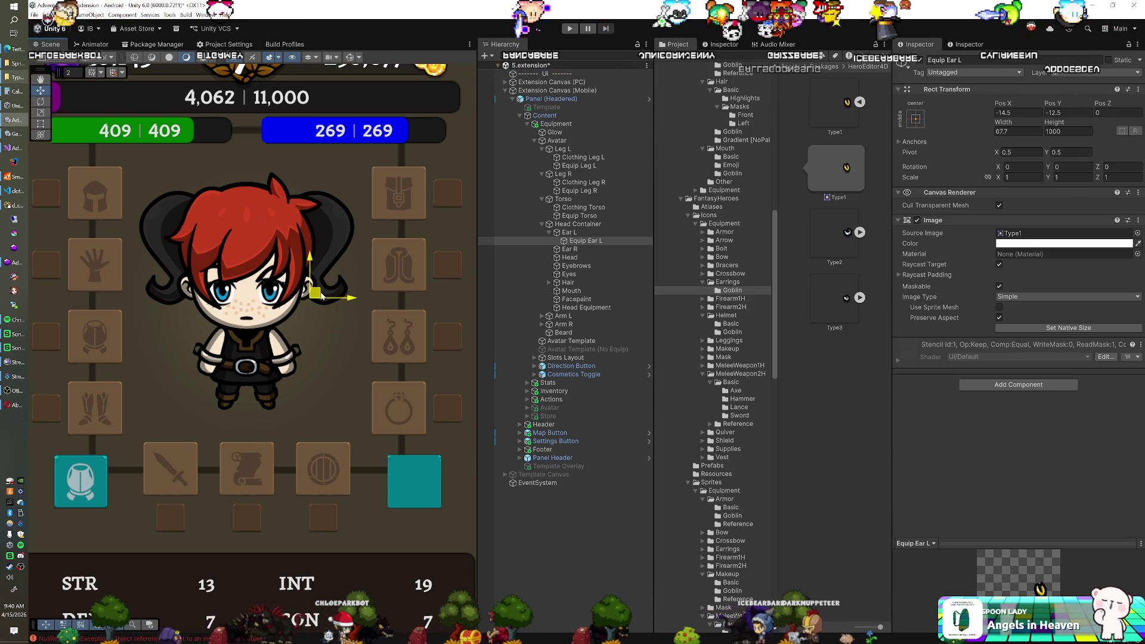
{"action": "left_click_drag", "start_coordinate": [321, 296], "coordinate": [319, 304]}
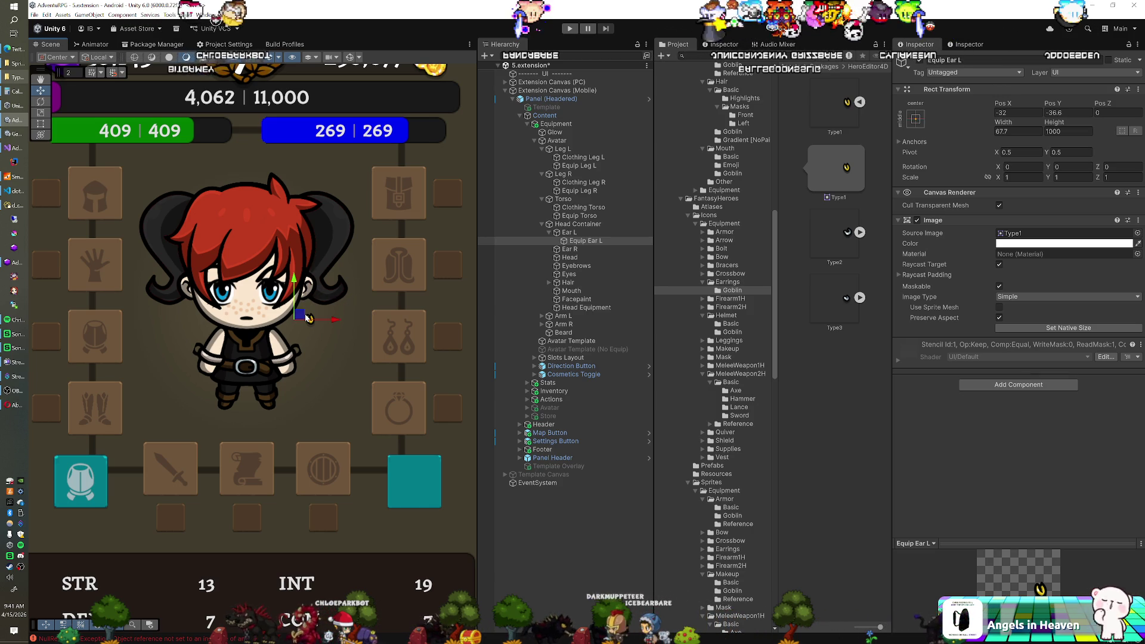
{"action": "left_click_drag", "start_coordinate": [319, 304], "coordinate": [309, 318]}
{"action": "scroll", "coordinate": [310, 304], "scroll_direction": "up", "scroll_amount": 2}
{"action": "scroll", "coordinate": [310, 304], "scroll_direction": "up", "scroll_amount": 3}
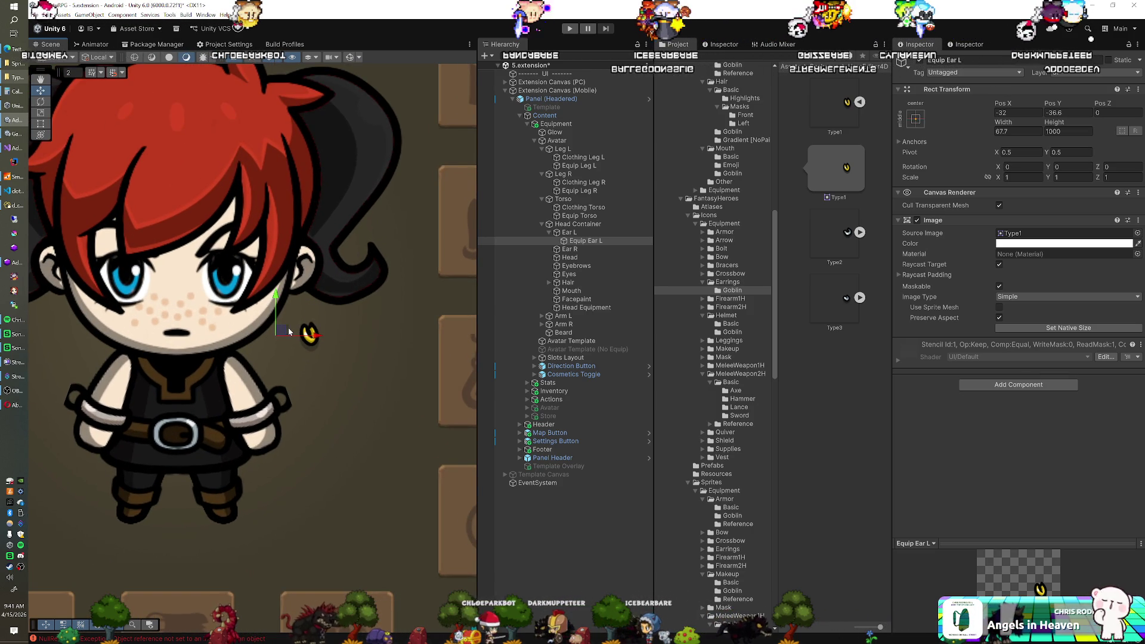
{"action": "left_click_drag", "start_coordinate": [284, 328], "coordinate": [284, 293]}
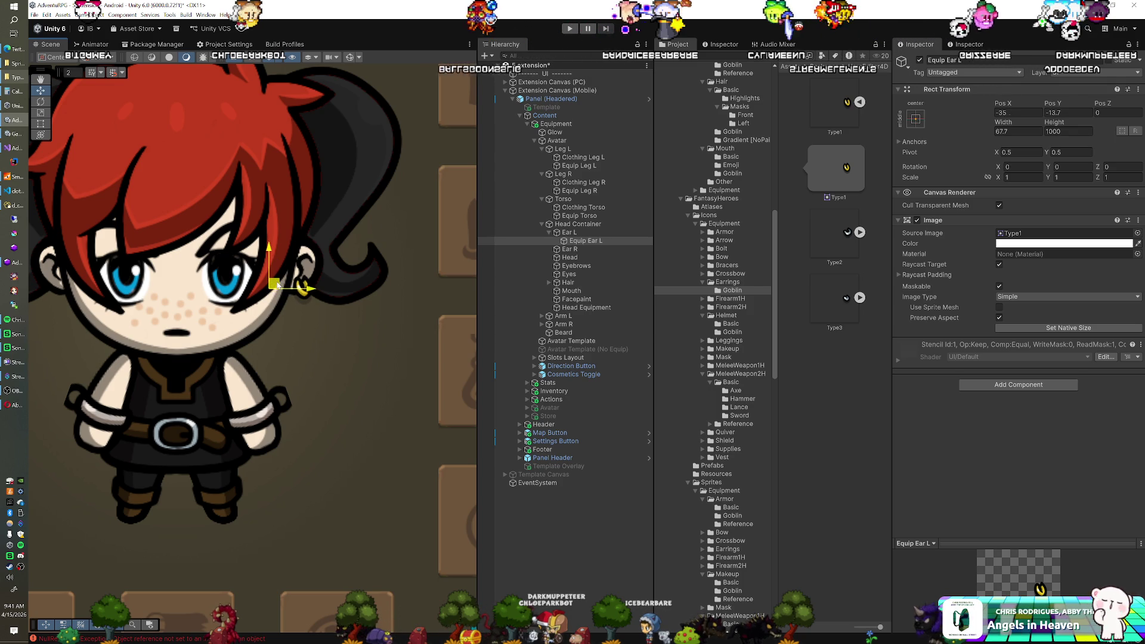
{"action": "left_click_drag", "start_coordinate": [277, 285], "coordinate": [280, 303]}
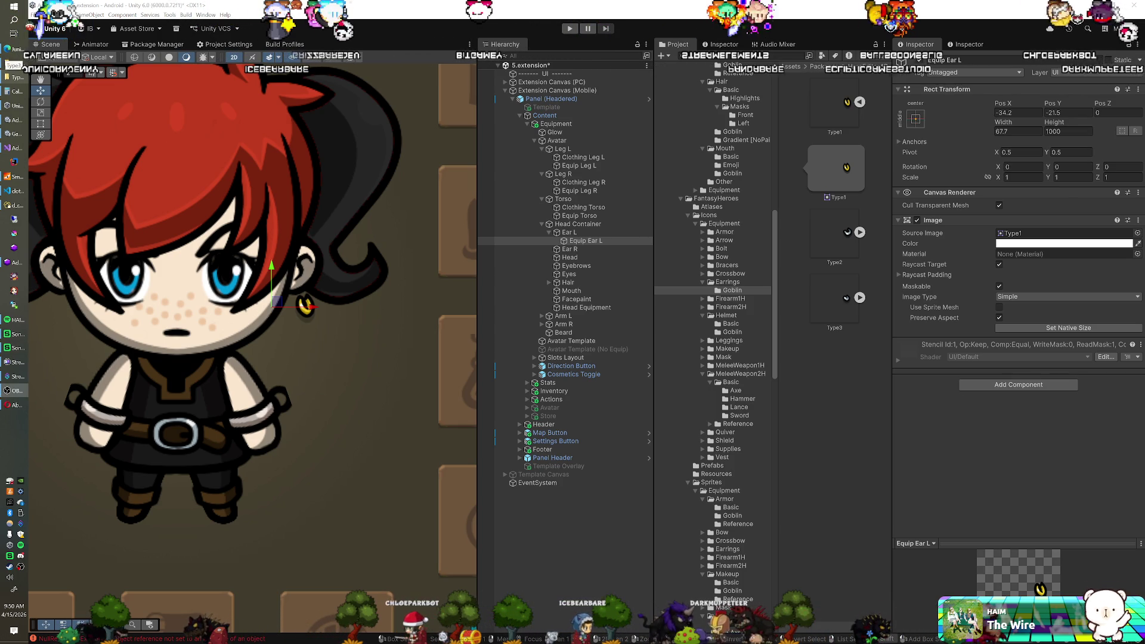
- Frame the equipped Avatar Template, with earrings and baguette, in the Scene view
{"action": "scroll", "coordinate": [301, 190], "scroll_direction": "down", "scroll_amount": 3}
{"action": "scroll", "coordinate": [301, 190], "scroll_direction": "down", "scroll_amount": 2}
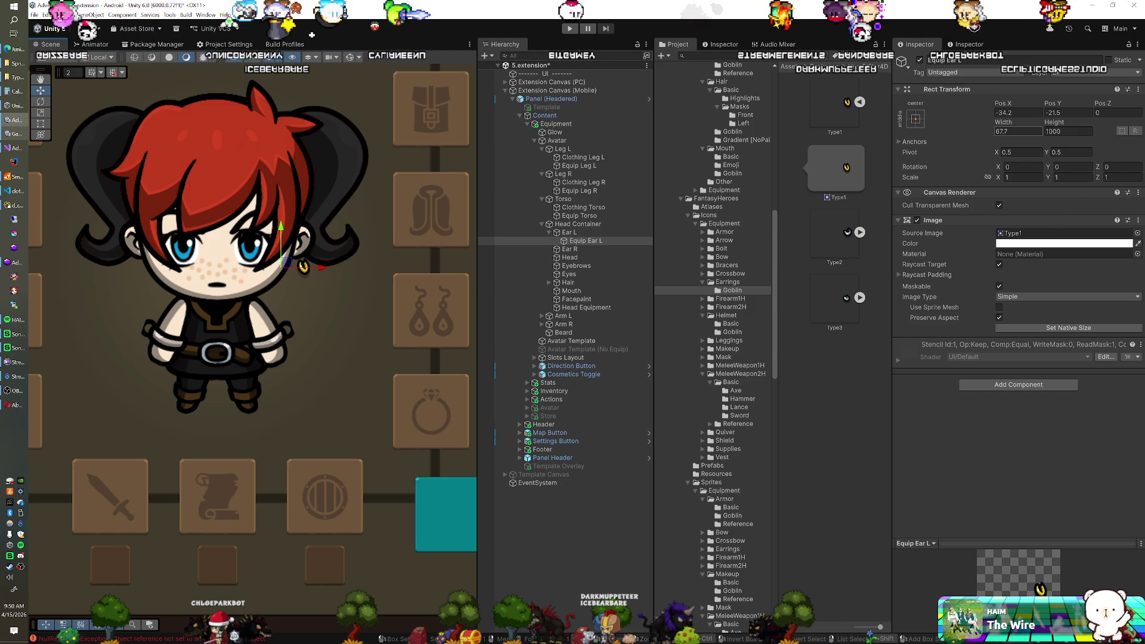
{"action": "left_click", "coordinate": [592, 350]}
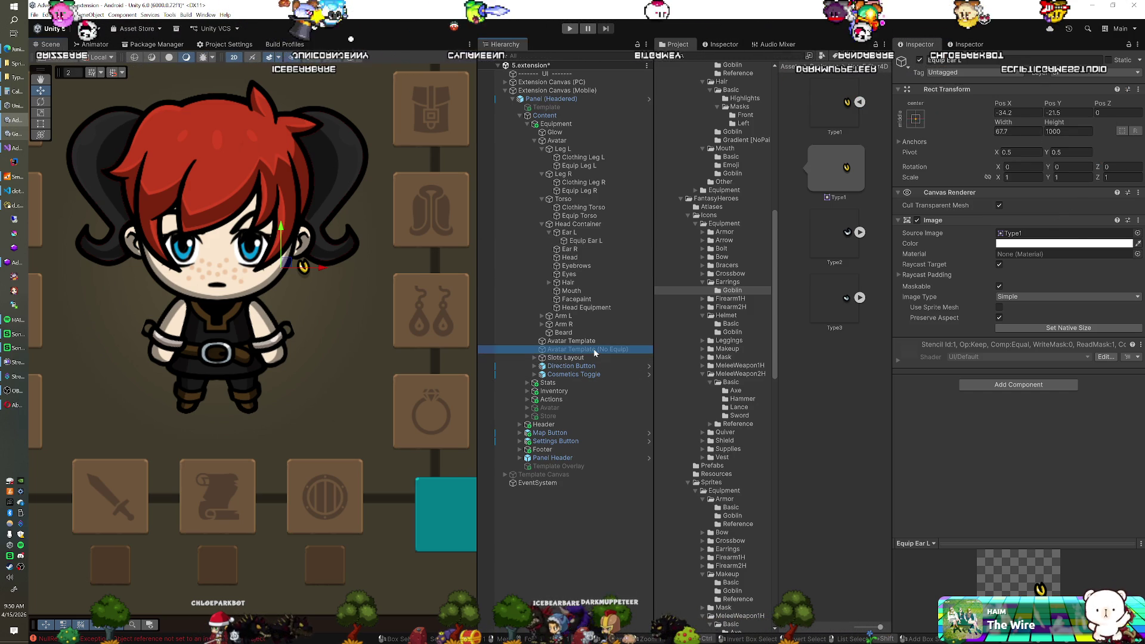
{"action": "double_click", "coordinate": [596, 341]}
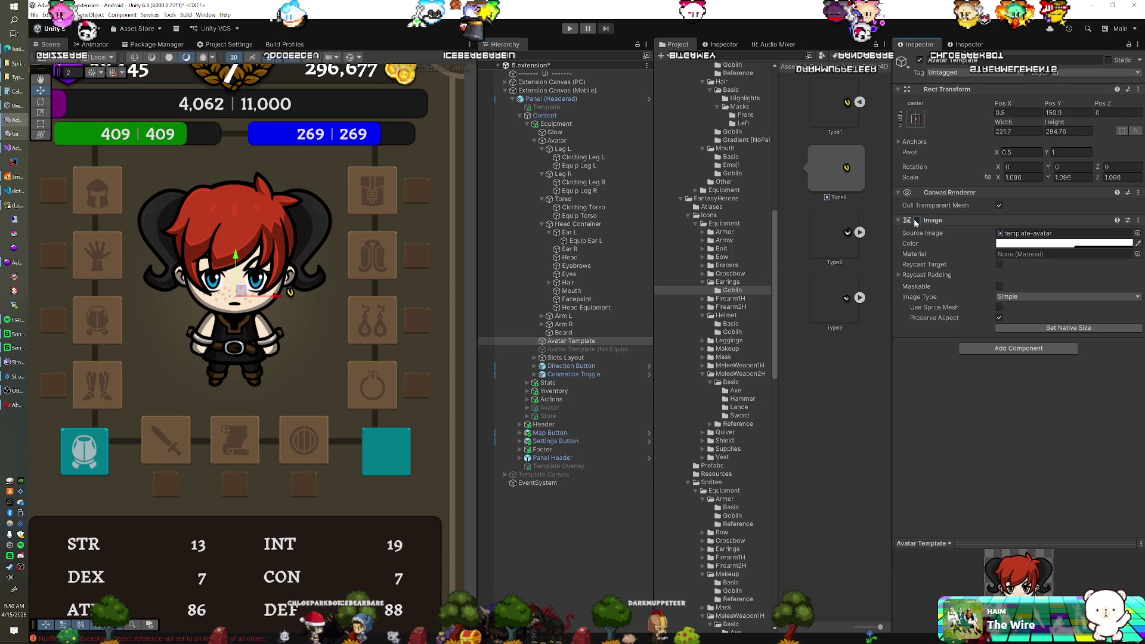
{"action": "scroll", "coordinate": [226, 308], "scroll_direction": "up", "scroll_amount": 1}
{"action": "scroll", "coordinate": [227, 308], "scroll_direction": "up", "scroll_amount": 2}
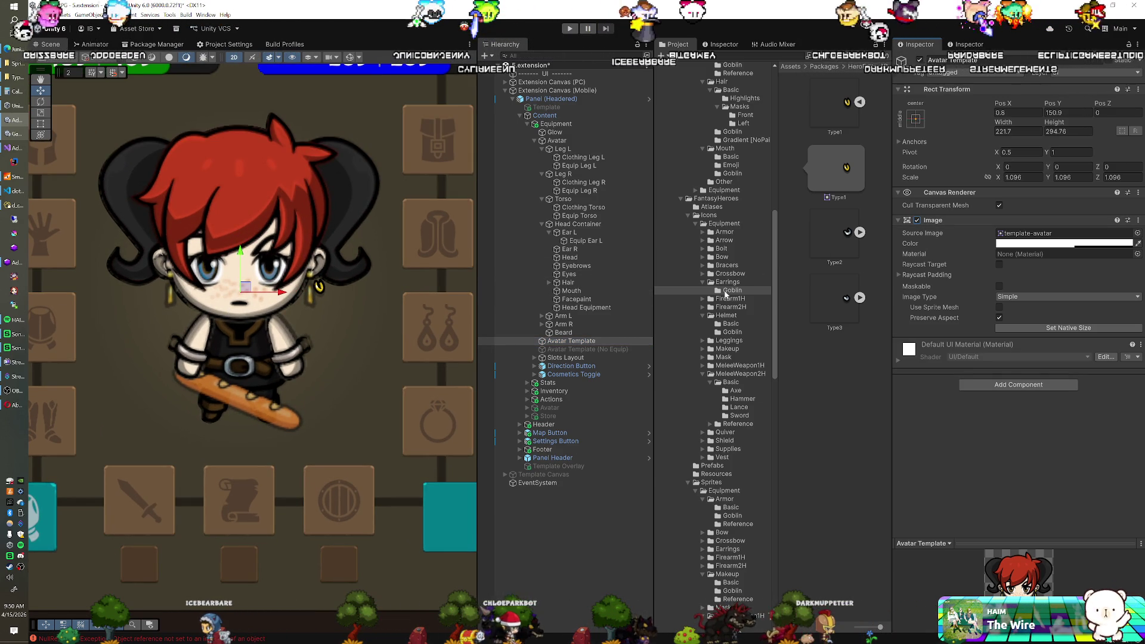
- Open the Earrings icon folder and expand it to the Goblin earring set
{"action": "left_click", "coordinate": [722, 284]}
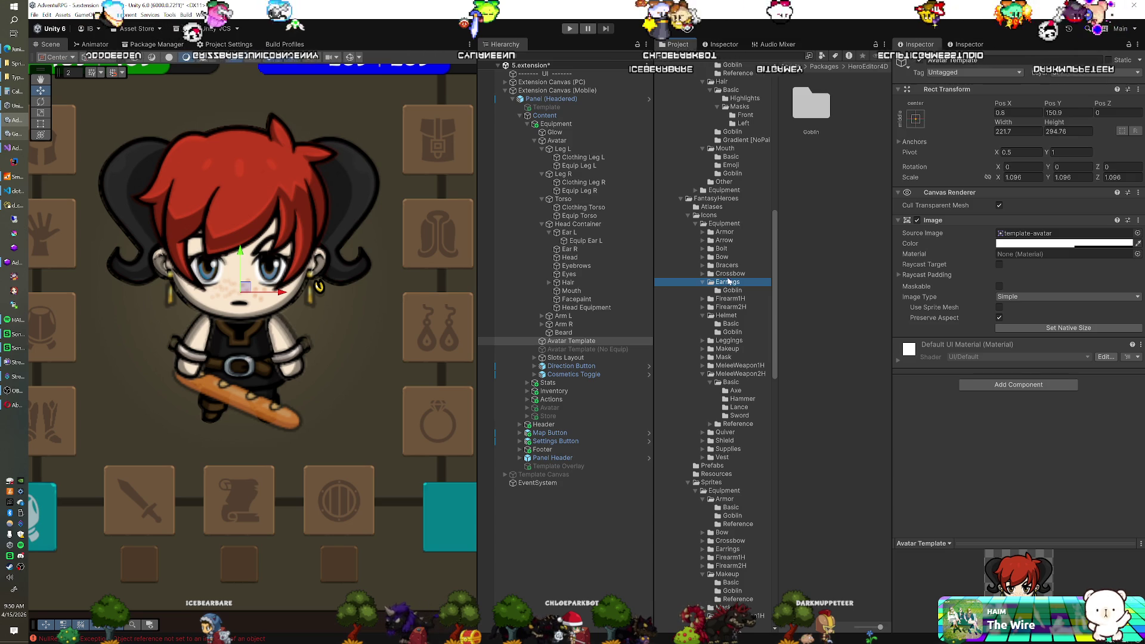
{"action": "scroll", "coordinate": [729, 280], "scroll_direction": "down", "scroll_amount": 8}
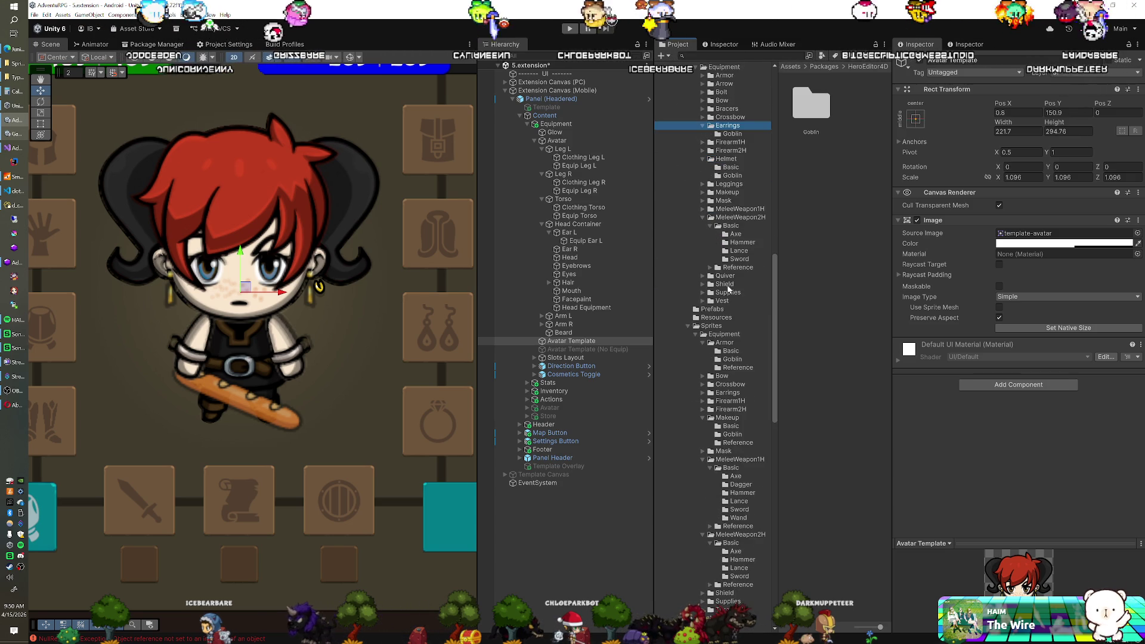
{"action": "scroll", "coordinate": [728, 290], "scroll_direction": "down", "scroll_amount": 2}
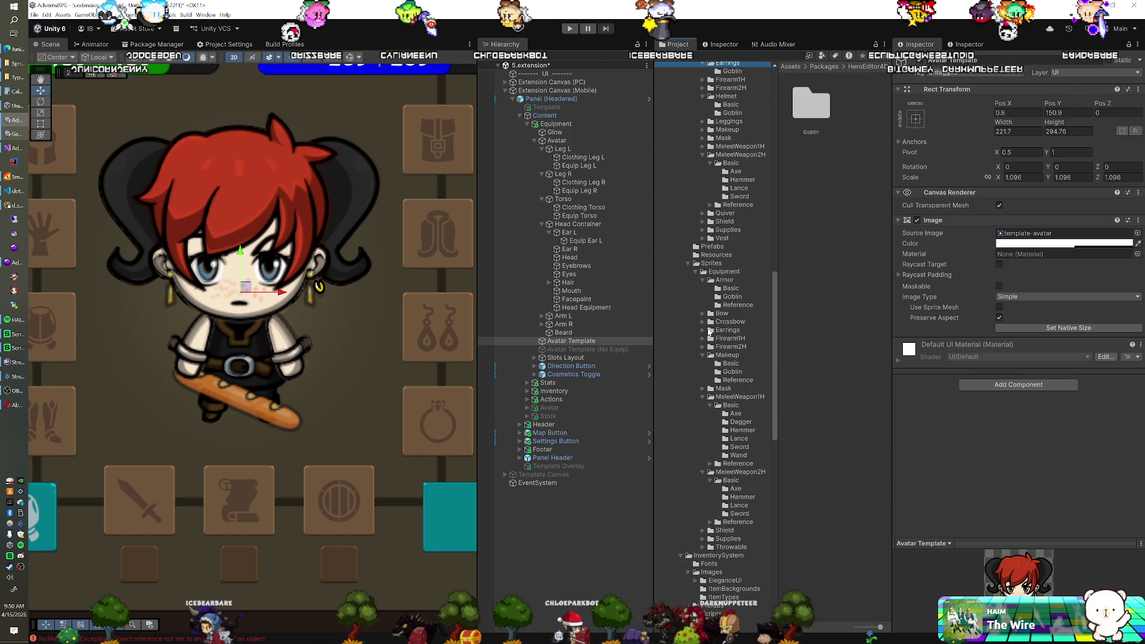
{"action": "left_click", "coordinate": [702, 330]}
- Show the Goblin Type1–Type3 earrings, inspect Type1's import settings, then return to the Earrings folder
{"action": "left_click", "coordinate": [729, 339]}
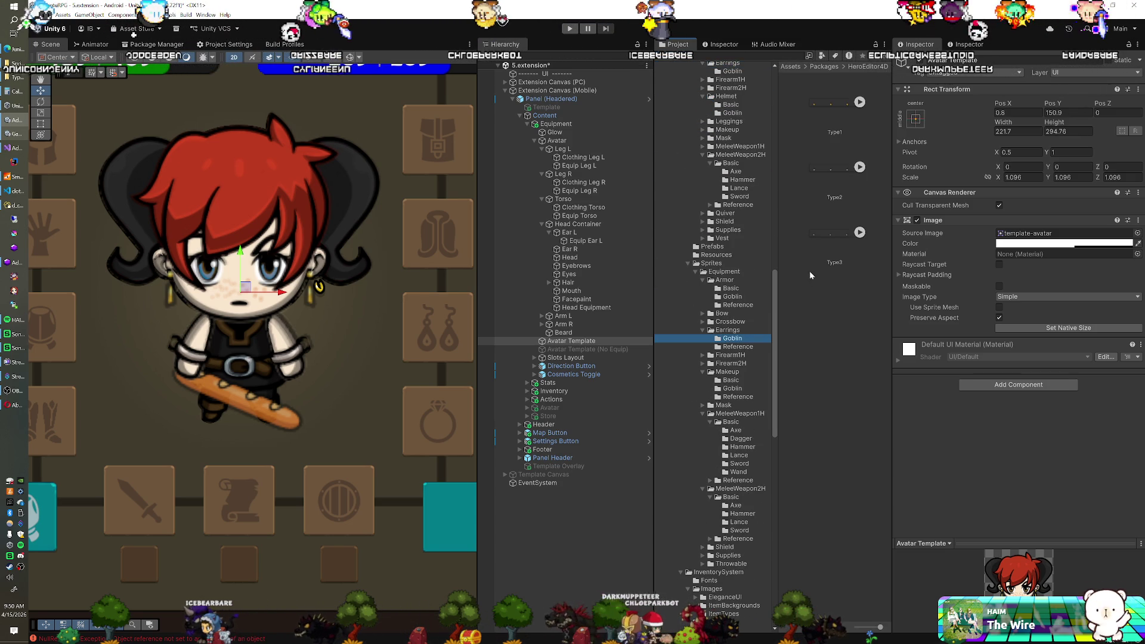
{"action": "left_click", "coordinate": [831, 107]}
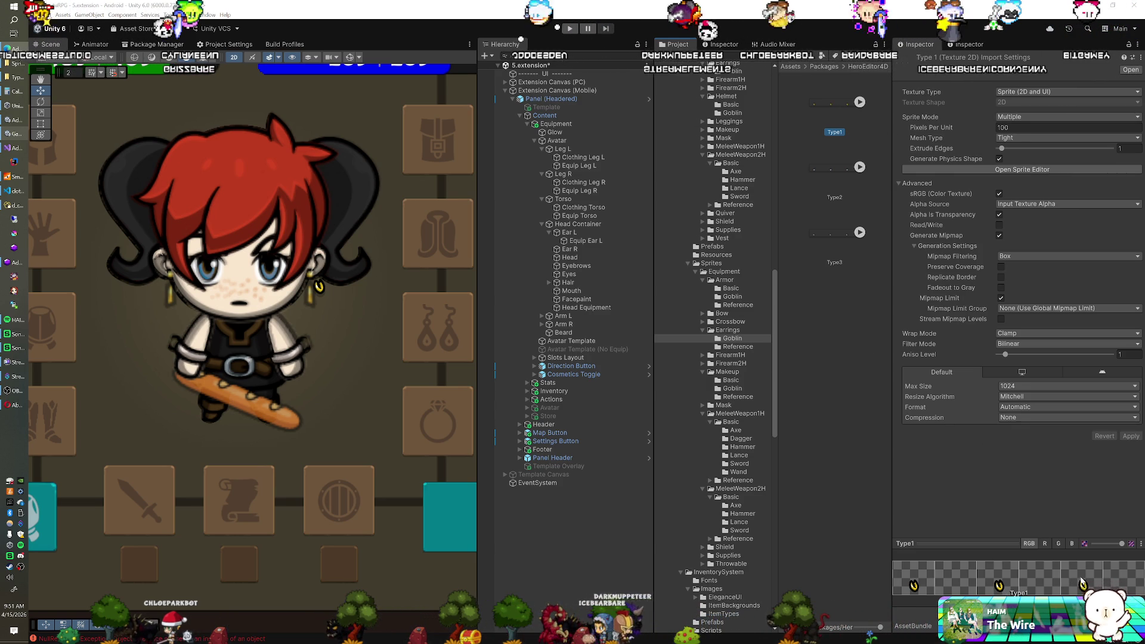
{"action": "left_click", "coordinate": [727, 332]}
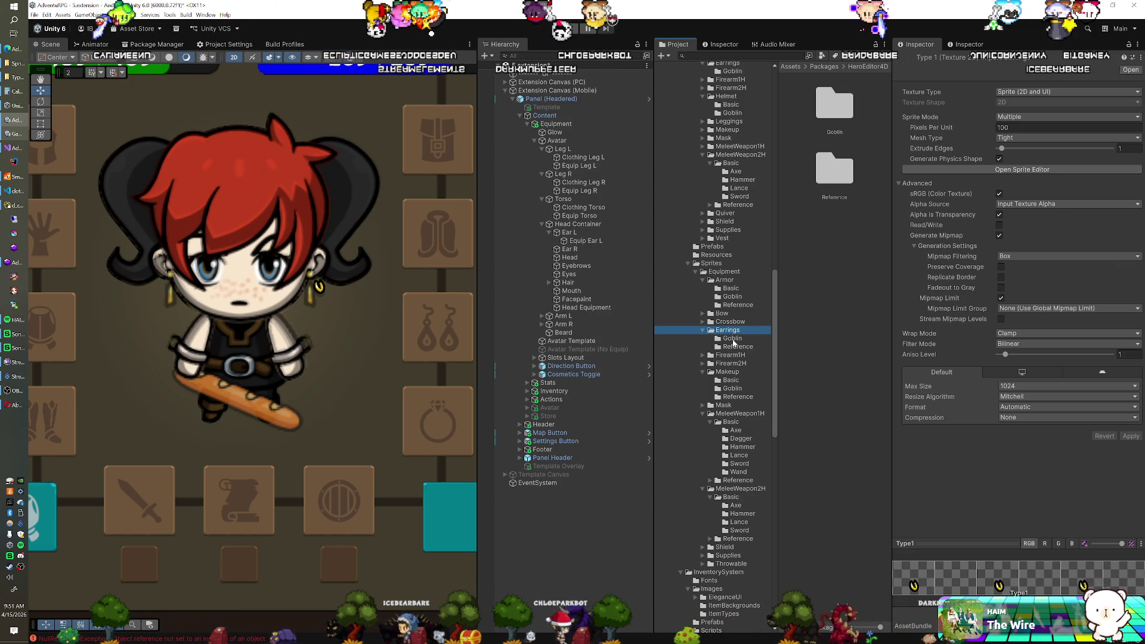
- Browse the Goblin earring sprites and the project-wide 'earrings' search results, then pick an Earrings folder
{"action": "left_click", "coordinate": [732, 339]}
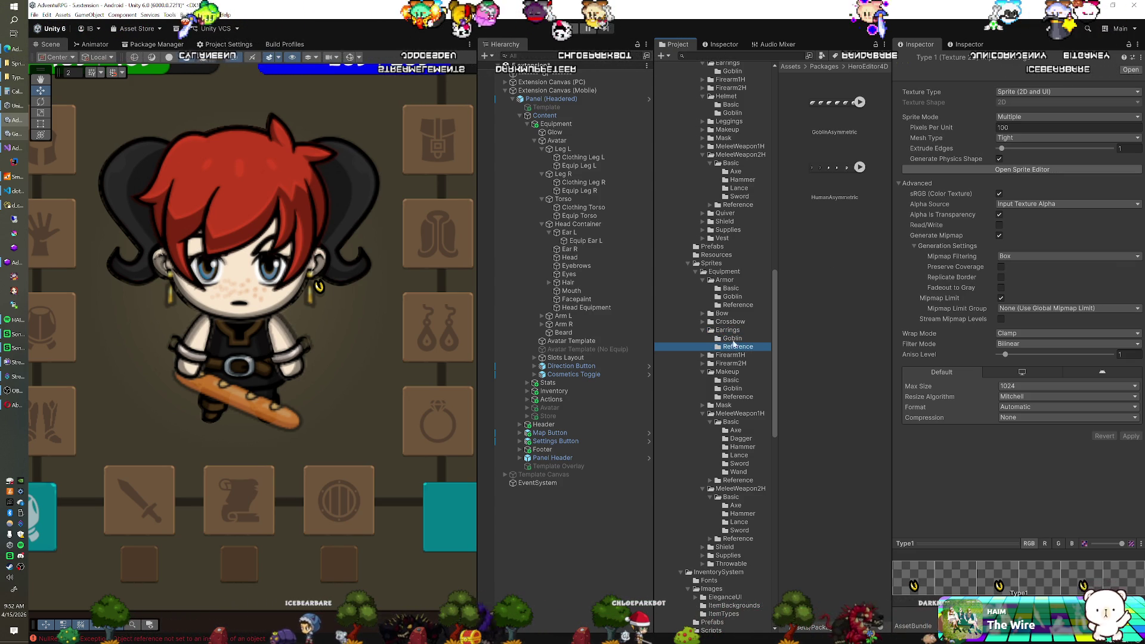
{"action": "left_click", "coordinate": [733, 332]}
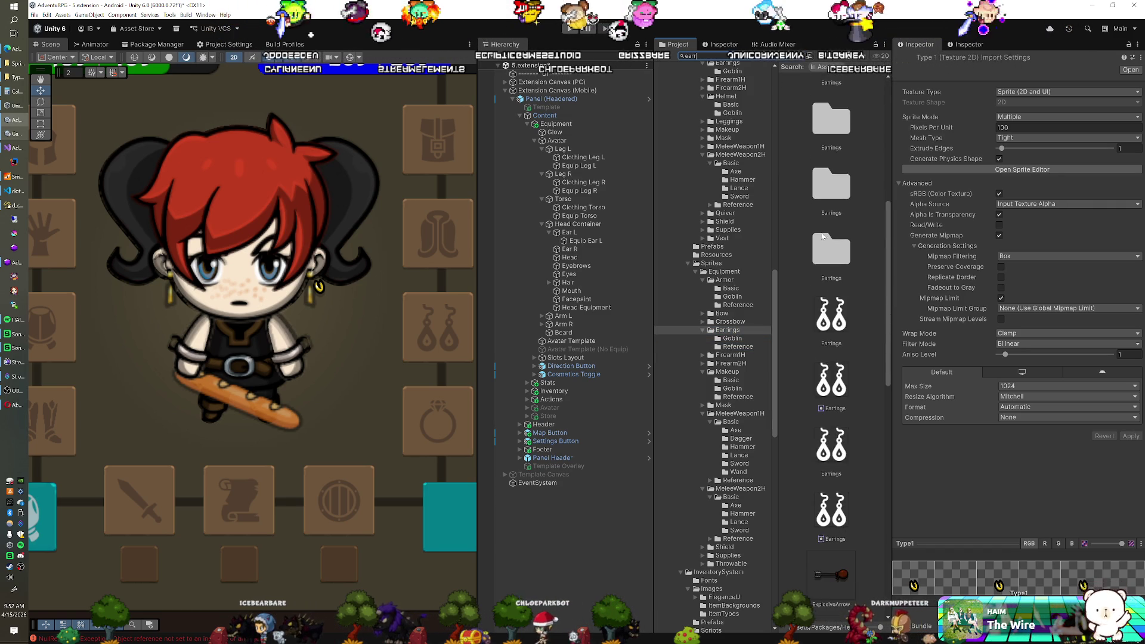
{"action": "scroll", "coordinate": [826, 227], "scroll_direction": "down", "scroll_amount": 1}
{"action": "scroll", "coordinate": [822, 237], "scroll_direction": "down", "scroll_amount": 8}
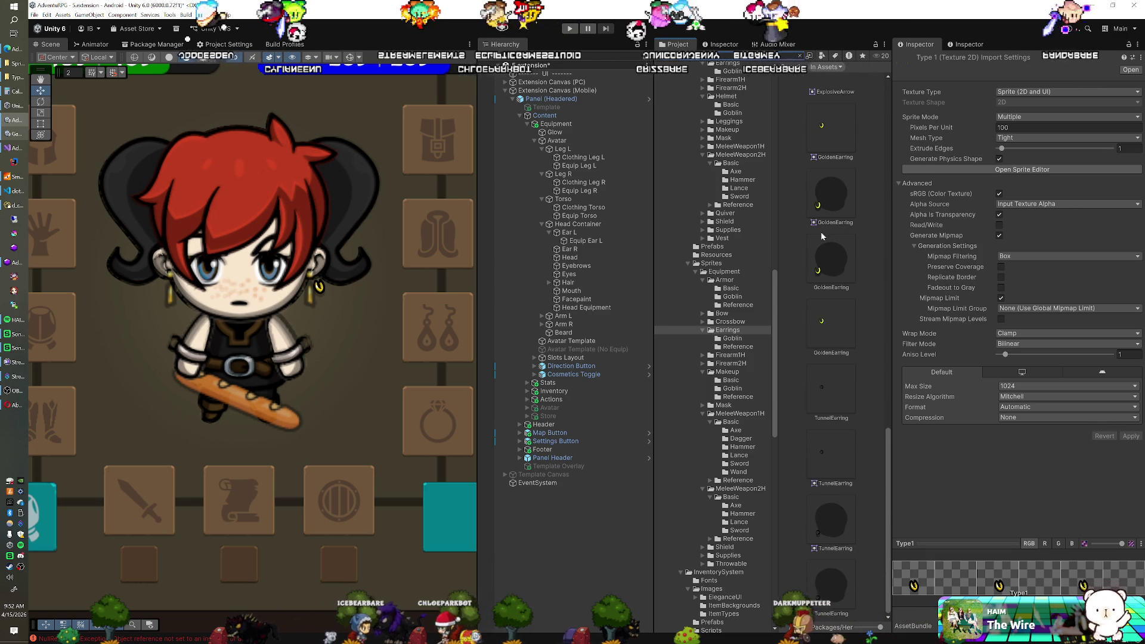
{"action": "scroll", "coordinate": [821, 236], "scroll_direction": "up", "scroll_amount": 10}
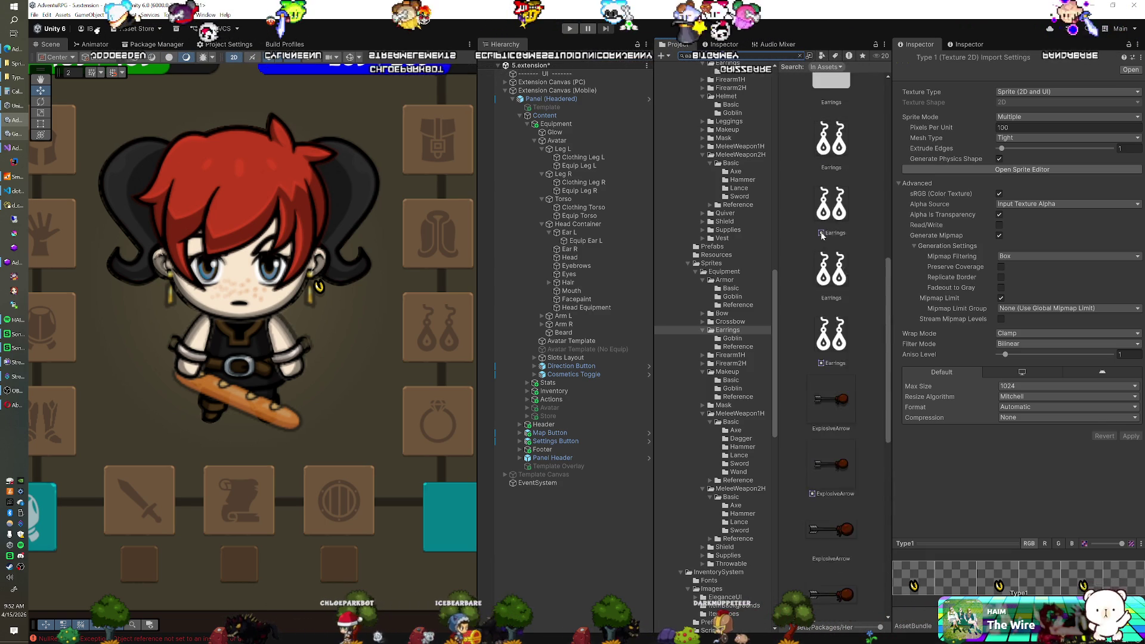
{"action": "scroll", "coordinate": [821, 236], "scroll_direction": "up", "scroll_amount": 3}
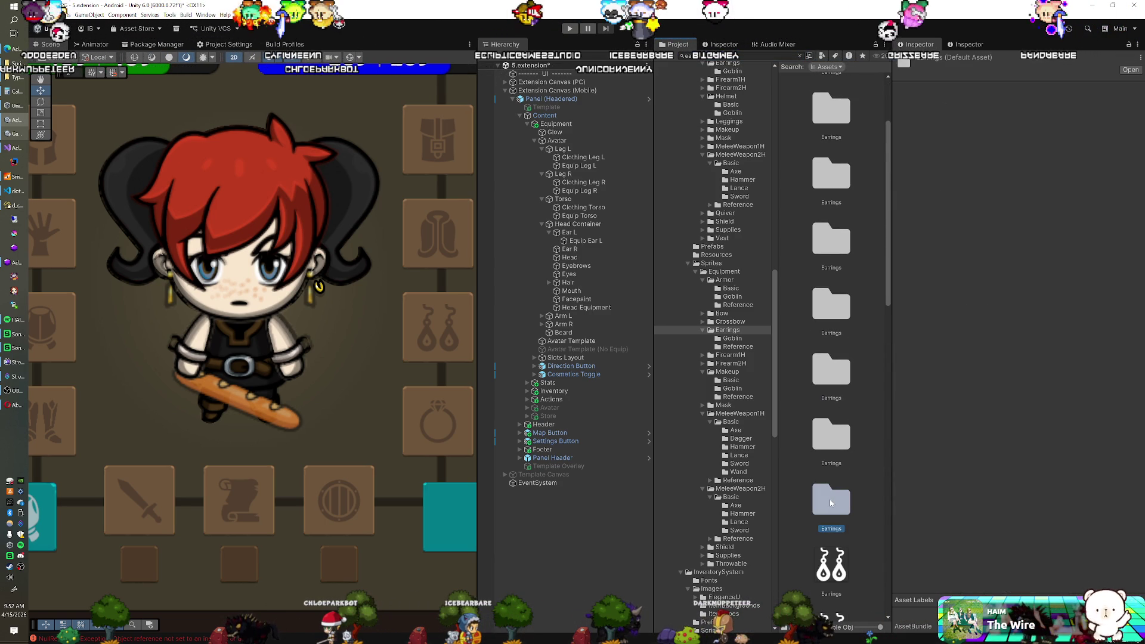
{"action": "left_click", "coordinate": [837, 447]}
- Open the avatar equipment Earrings folder and show its assets as a compact list
{"action": "double_click", "coordinate": [835, 438]}
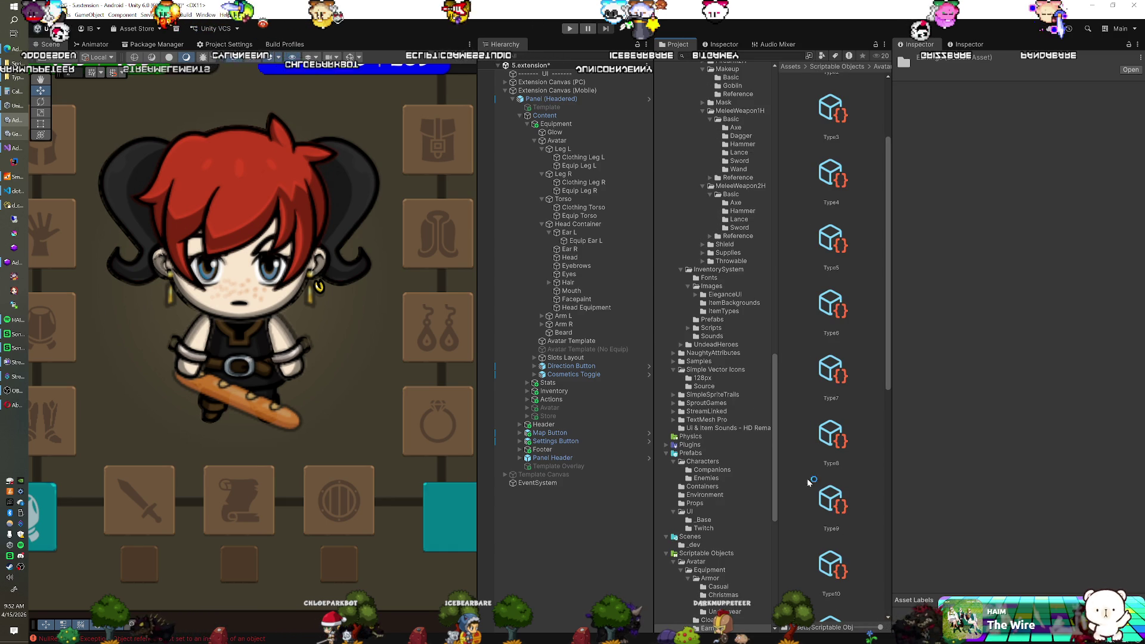
{"action": "scroll", "coordinate": [722, 484], "scroll_direction": "down", "scroll_amount": 3}
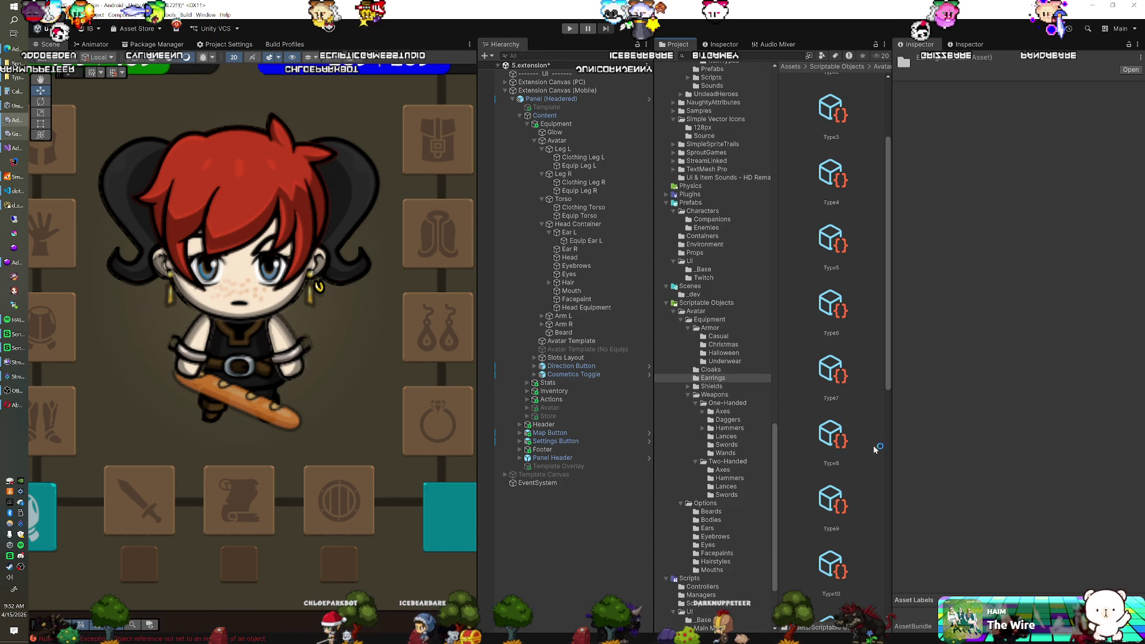
{"action": "scroll", "coordinate": [882, 417], "scroll_direction": "down", "scroll_amount": 10}
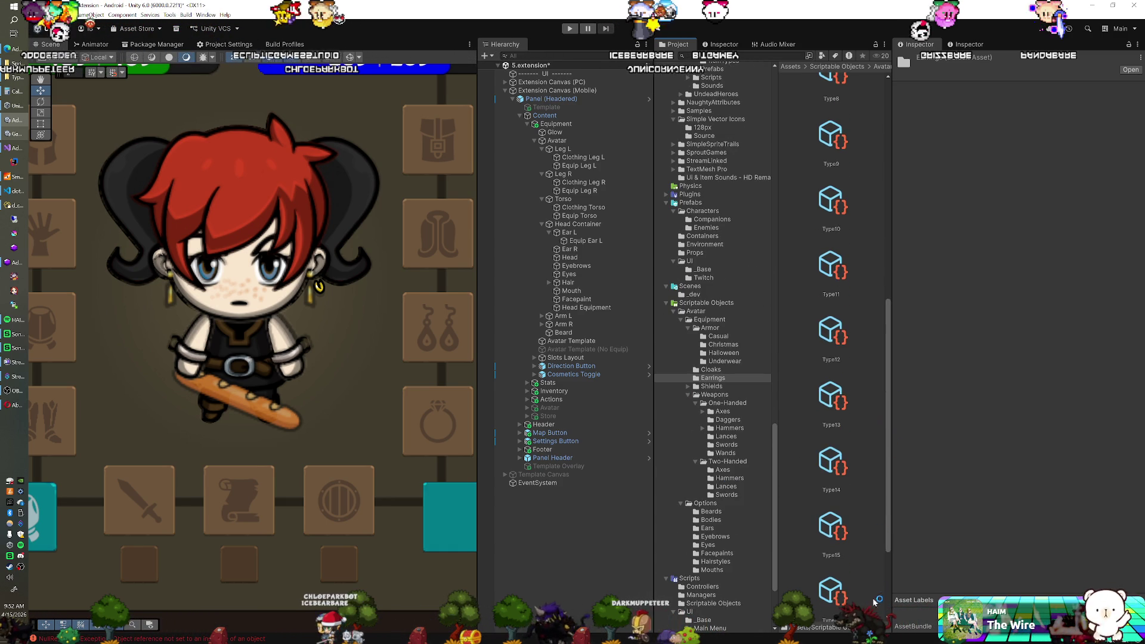
{"action": "left_click_drag", "start_coordinate": [876, 628], "coordinate": [839, 633]}
- Inspect the Type18 earring asset and locate its FrontLeft sprite in HeroEditor4D Earrings Common
{"action": "left_click", "coordinate": [817, 218]}
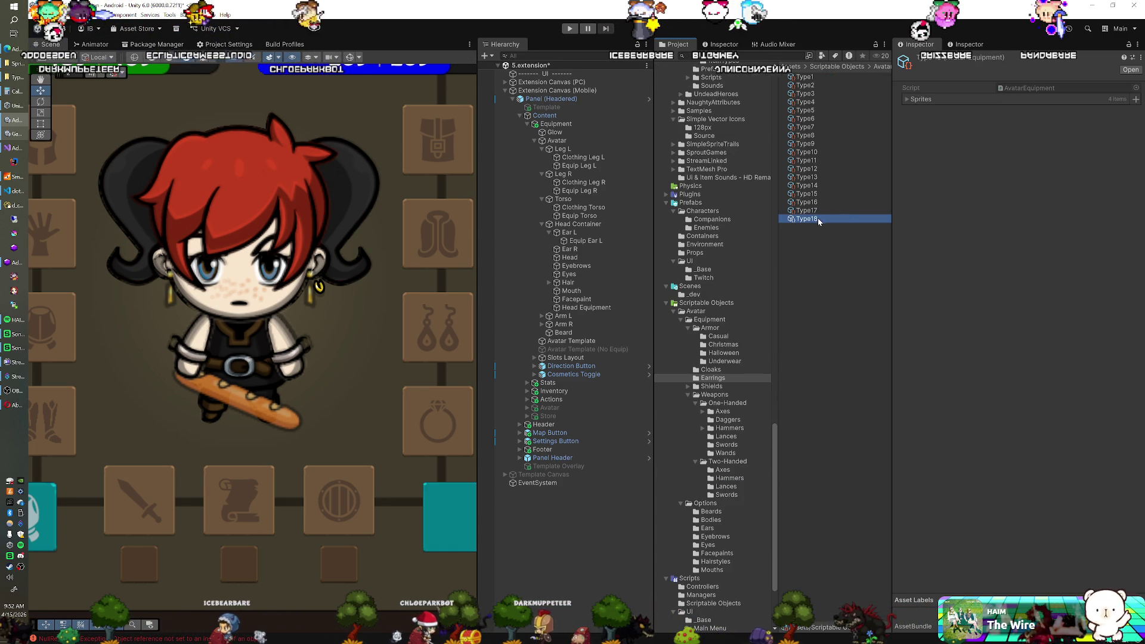
{"action": "left_click", "coordinate": [927, 99]}
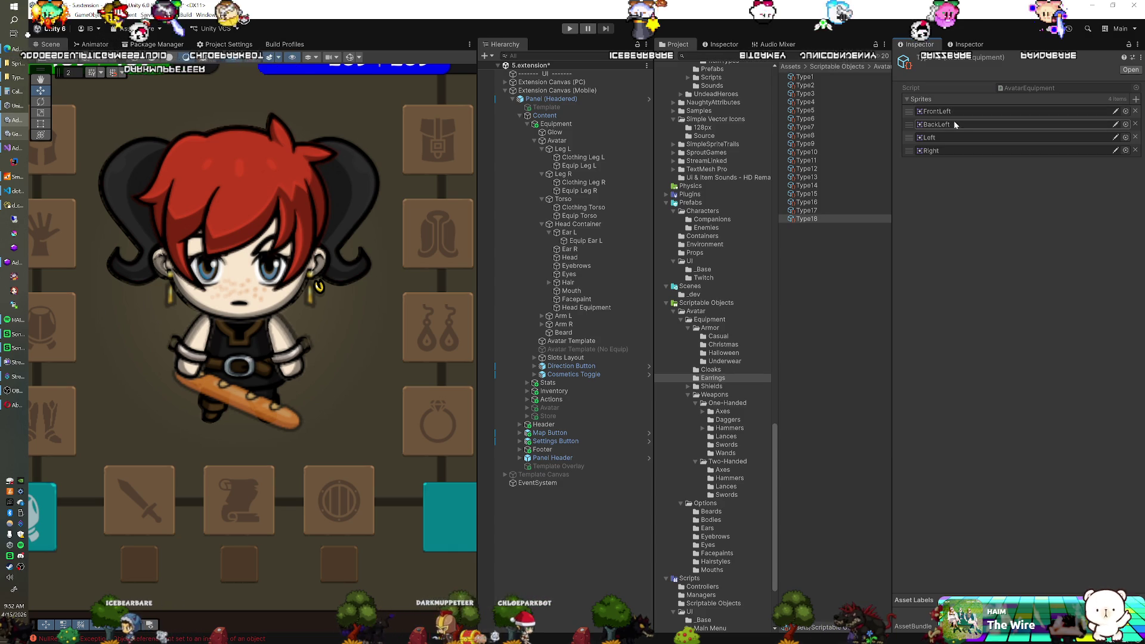
{"action": "left_click", "coordinate": [952, 113]}
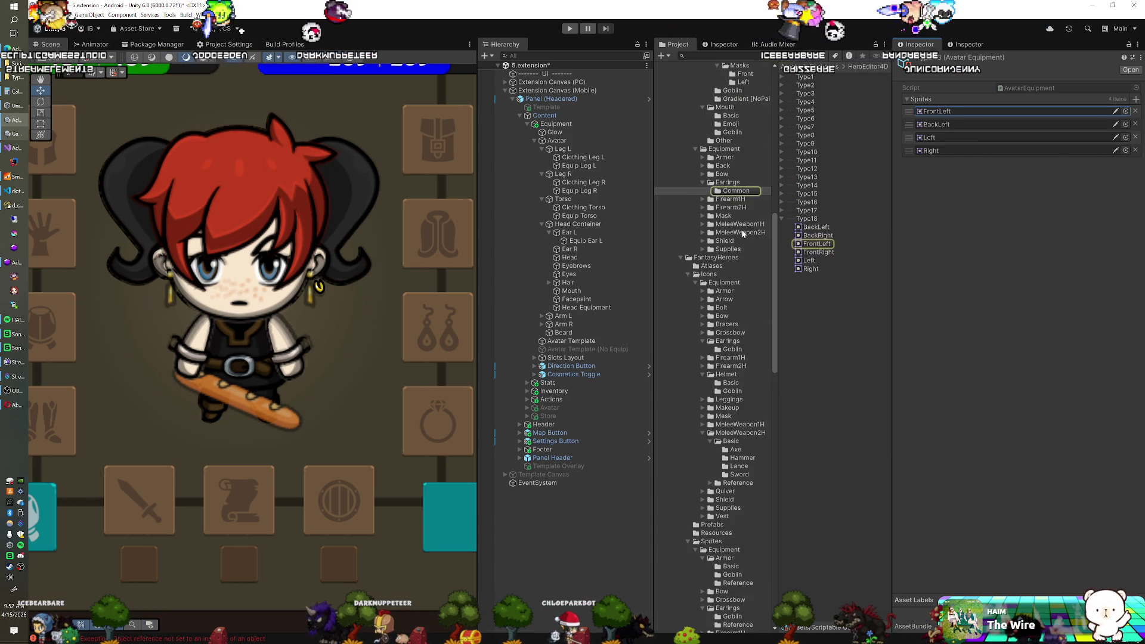
{"action": "scroll", "coordinate": [742, 234], "scroll_direction": "up", "scroll_amount": 6}
{"action": "scroll", "coordinate": [728, 269], "scroll_direction": "up", "scroll_amount": 4}
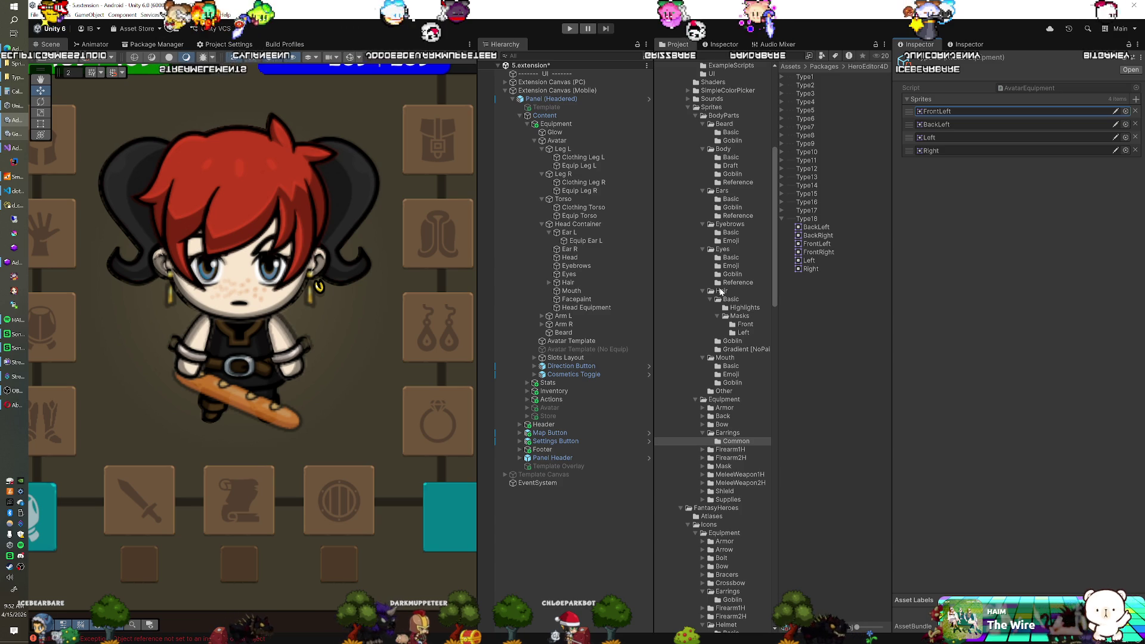
{"action": "scroll", "coordinate": [720, 292], "scroll_direction": "down", "scroll_amount": 3}
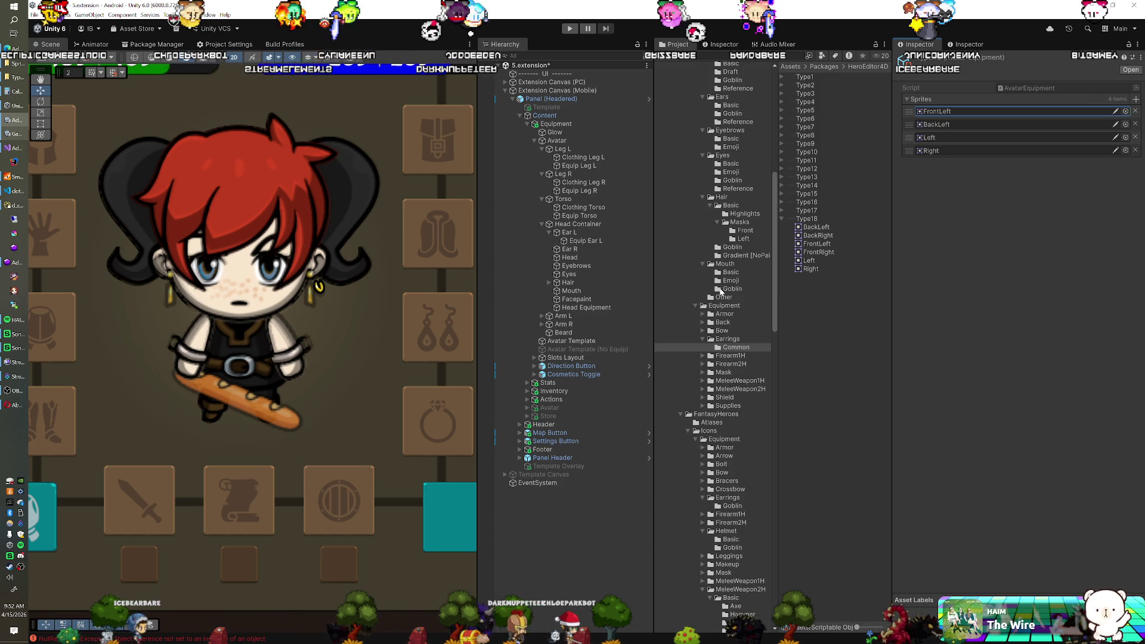
{"action": "scroll", "coordinate": [722, 507], "scroll_direction": "down", "scroll_amount": 1}
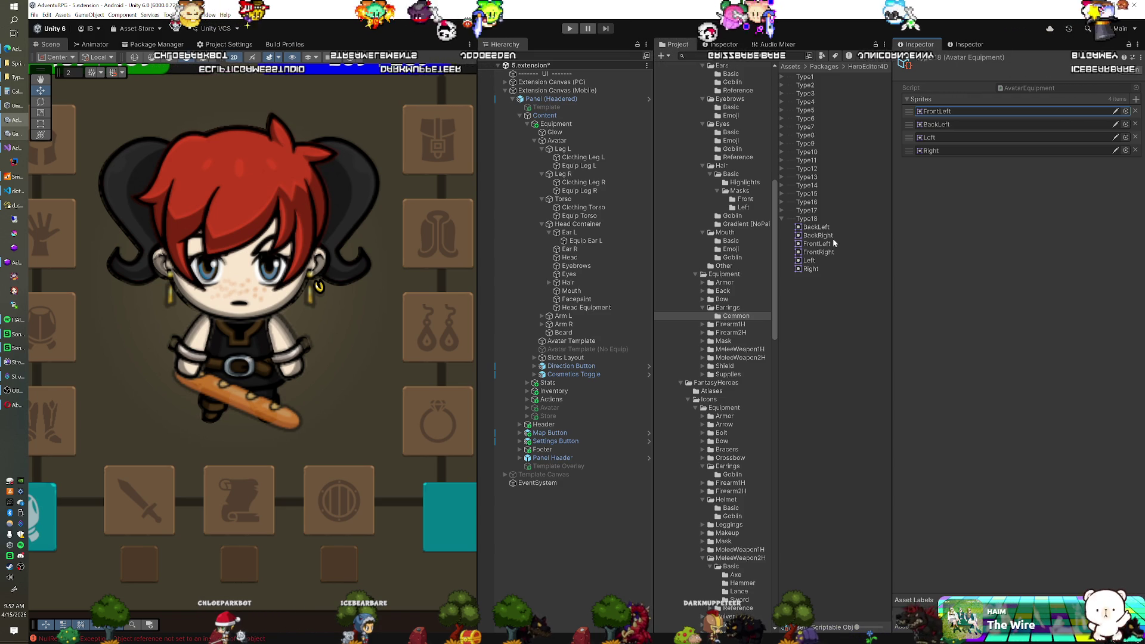
- Collapse Type18, switch to large thumbnails and expand Type8 to show its six earring sprites
{"action": "left_click", "coordinate": [781, 219]}
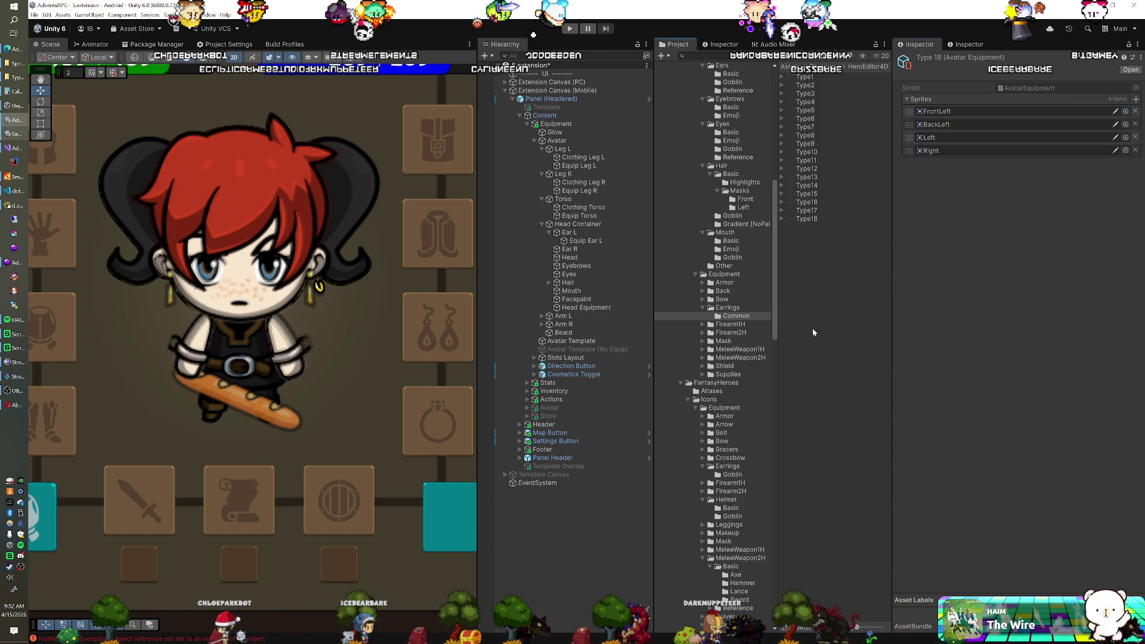
{"action": "left_click_drag", "start_coordinate": [868, 627], "coordinate": [896, 627]}
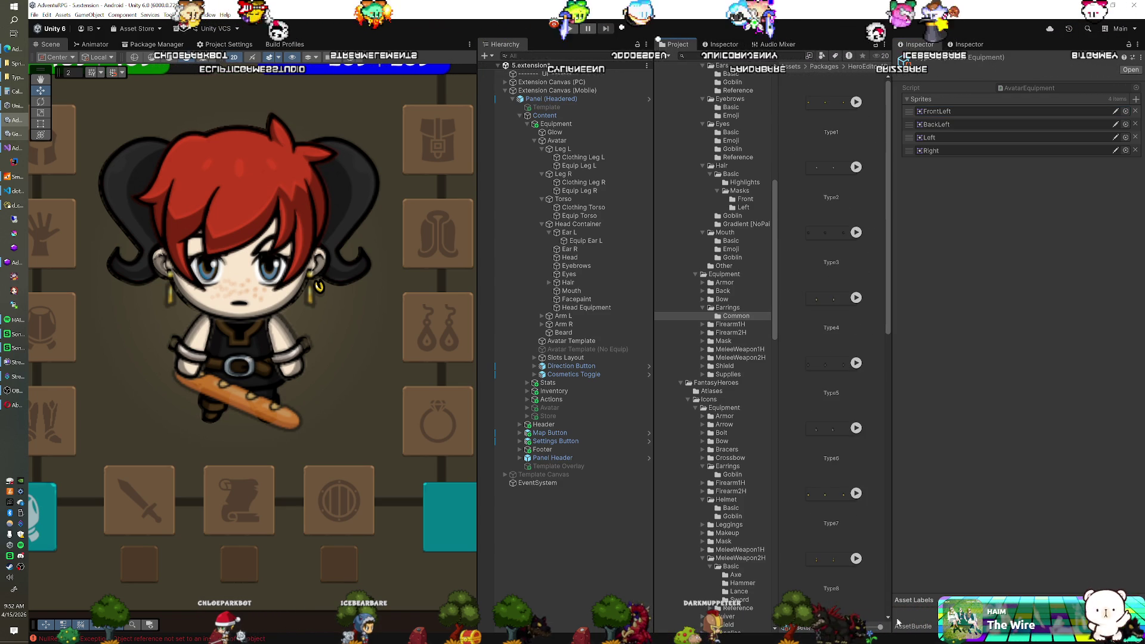
{"action": "scroll", "coordinate": [841, 395], "scroll_direction": "down", "scroll_amount": 2}
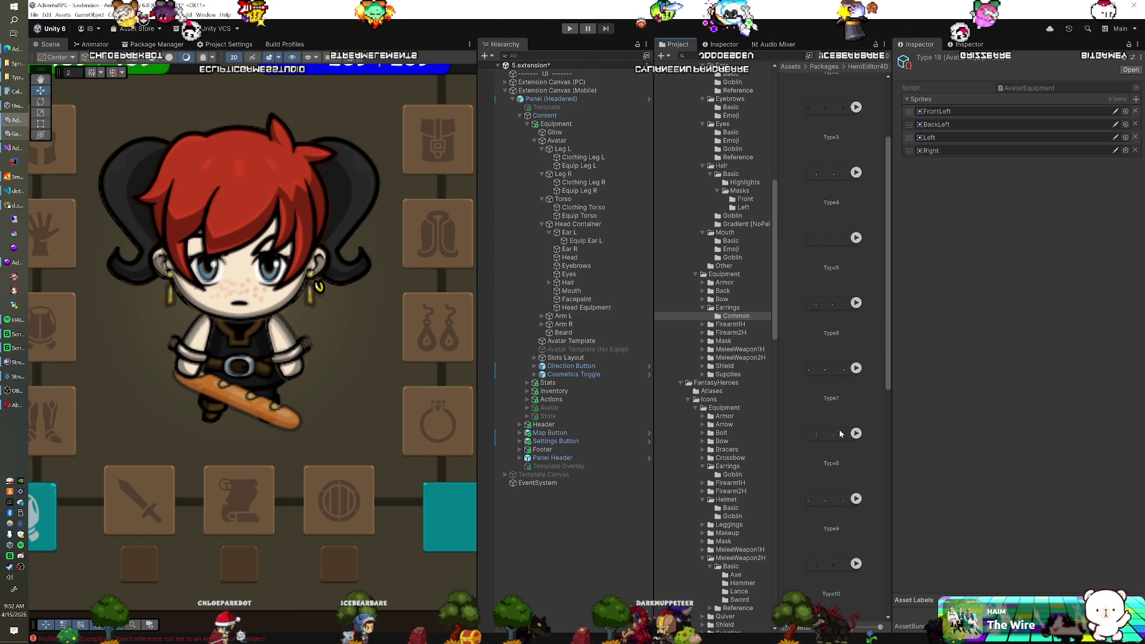
{"action": "left_click", "coordinate": [855, 433]}
{"action": "scroll", "coordinate": [835, 435], "scroll_direction": "down", "scroll_amount": 3}
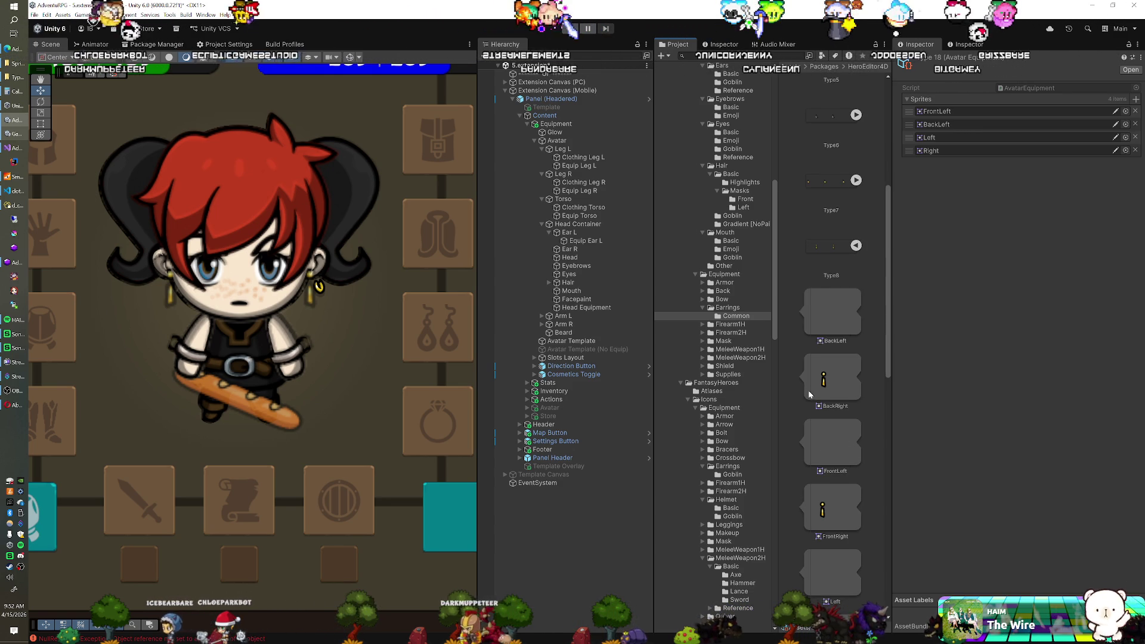
{"action": "scroll", "coordinate": [815, 408], "scroll_direction": "down", "scroll_amount": 1}
{"action": "scroll", "coordinate": [814, 409], "scroll_direction": "up", "scroll_amount": 1}
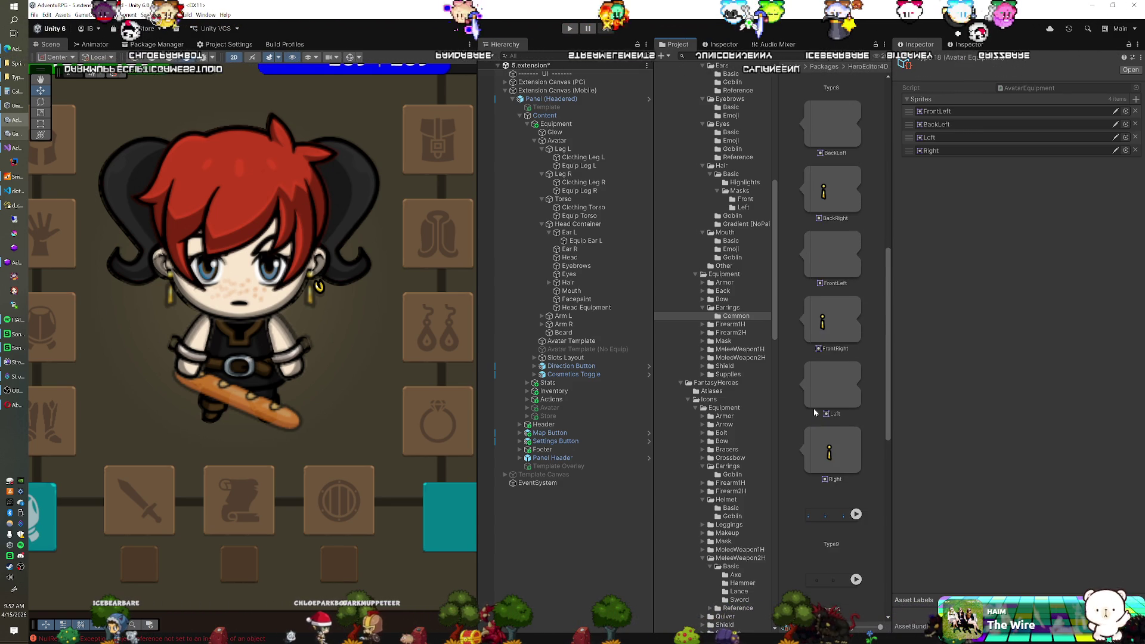
{"action": "scroll", "coordinate": [828, 417], "scroll_direction": "down", "scroll_amount": 2}
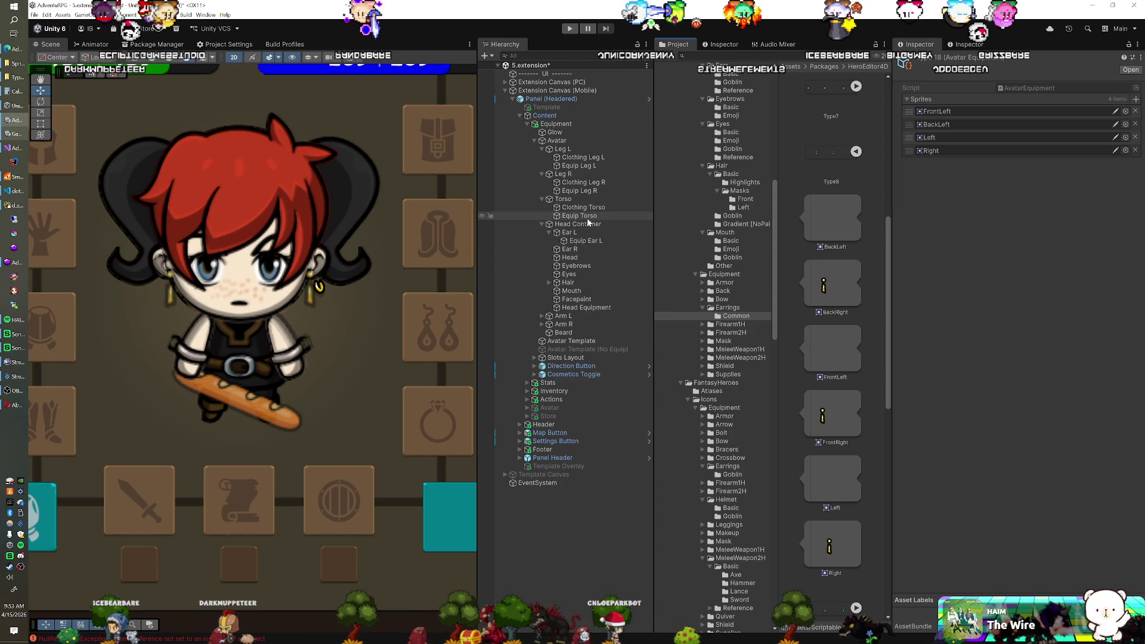
{"action": "left_click", "coordinate": [584, 241]}
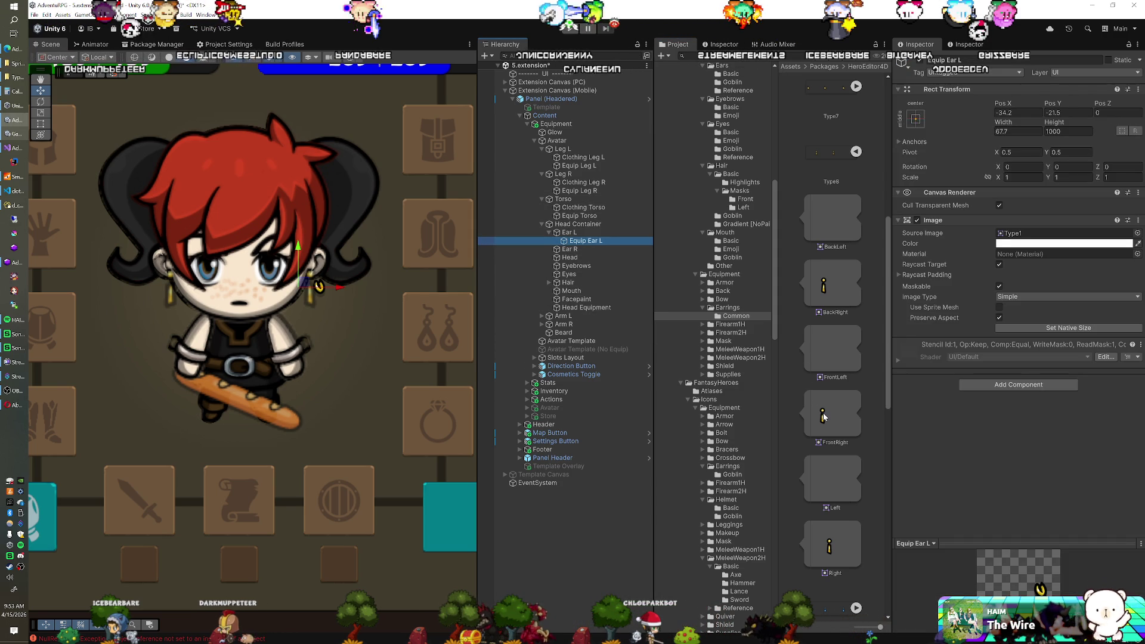
- Assign the Type8 FrontRight sprite to Equip Ear L's Source Image and duplicate Ear R
{"action": "mouse_move", "coordinate": [895, 369]}
{"action": "left_mouse_down"}
{"action": "mouse_move", "coordinate": [978, 274]}
{"action": "mouse_move", "coordinate": [1036, 239]}
{"action": "left_mouse_up"}
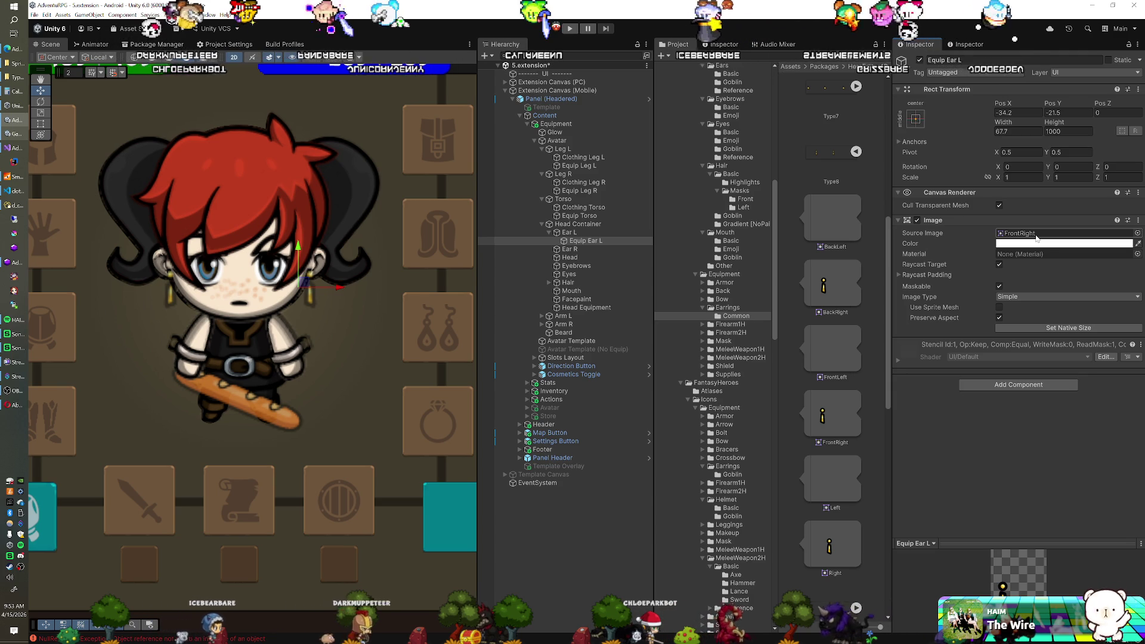
{"action": "left_click", "coordinate": [593, 242]}
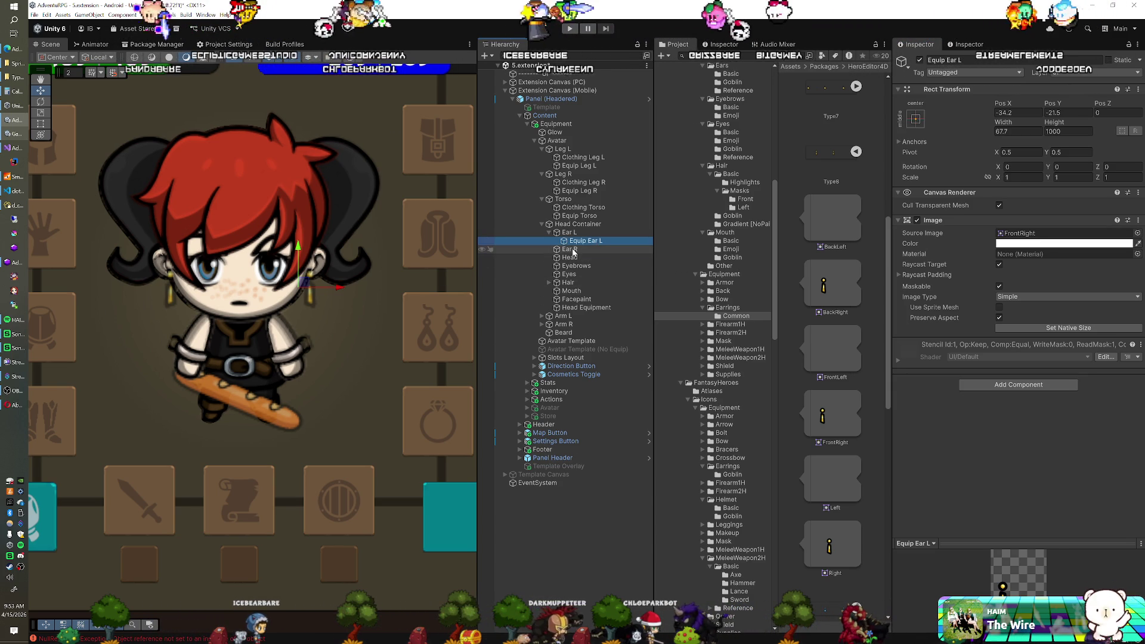
{"action": "left_click", "coordinate": [571, 250]}
{"action": "left_click", "coordinate": [581, 241]}
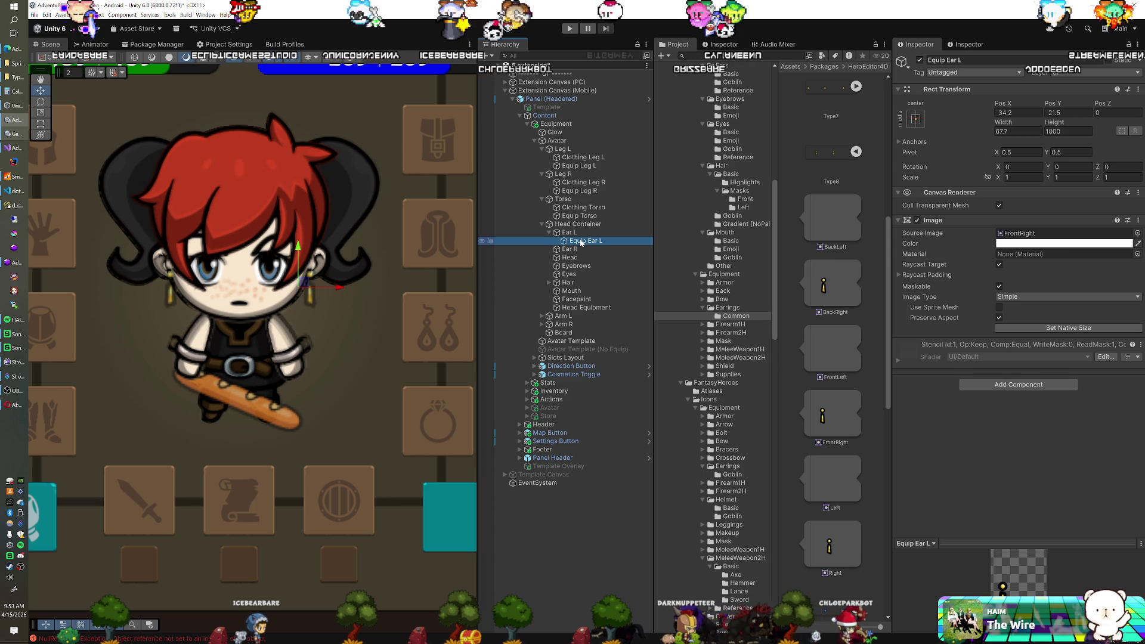
{"action": "left_click", "coordinate": [567, 249]}
{"action": "key", "text": "ctrl+d"}
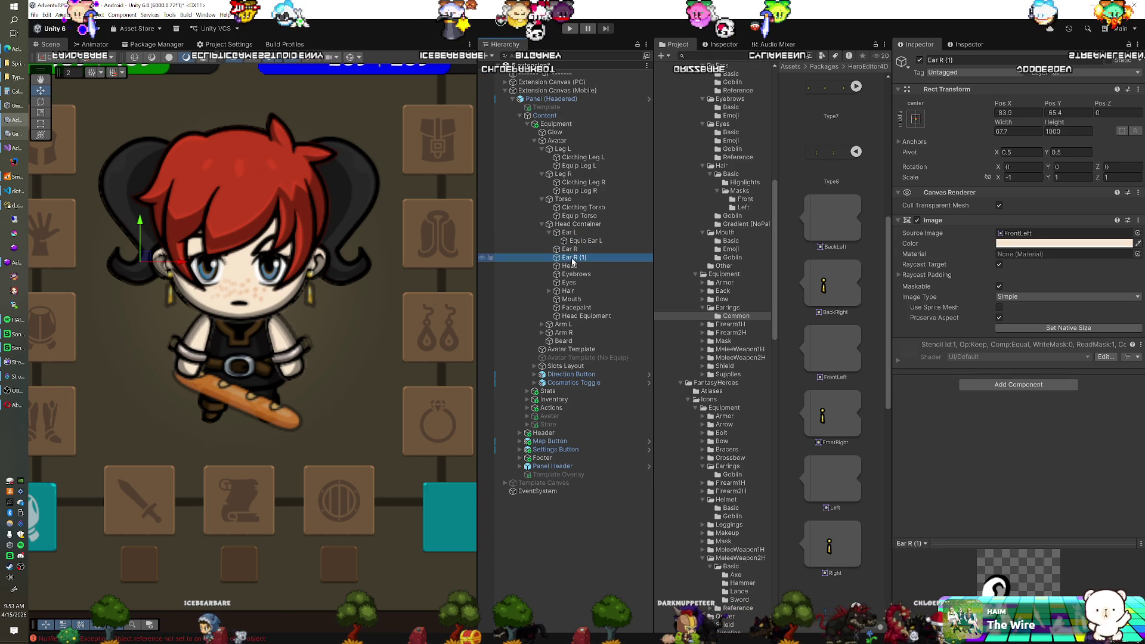
- Rename the duplicated ear object to Equip Ear R under Ear R
{"action": "key", "text": "F2"}
{"action": "type", "text": "Equip"}
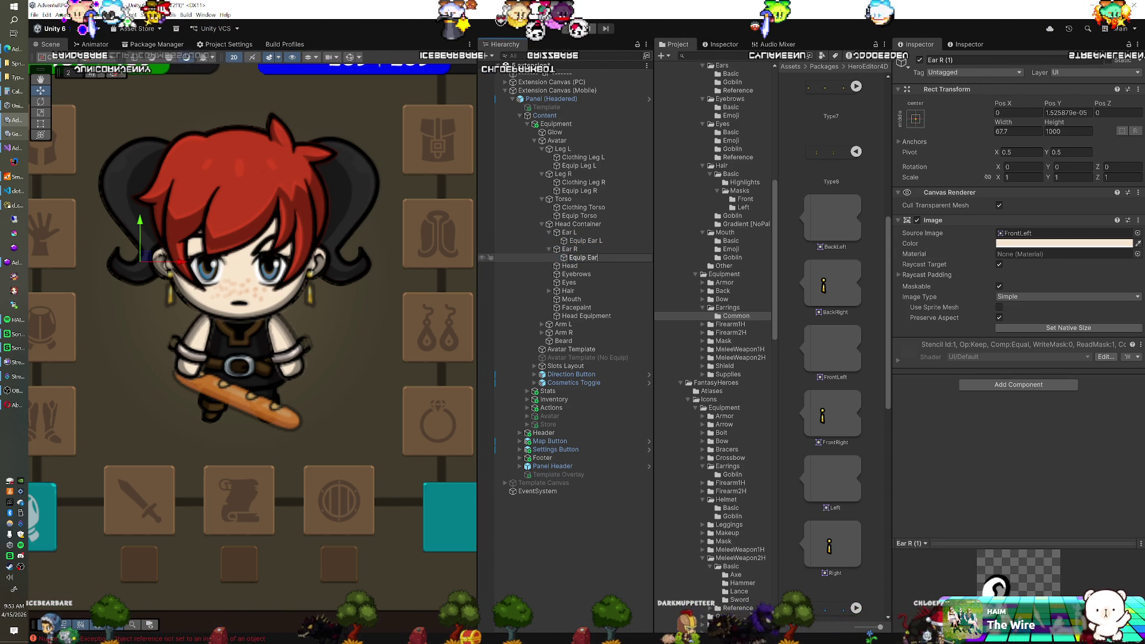
{"action": "left_click", "coordinate": [572, 316]}
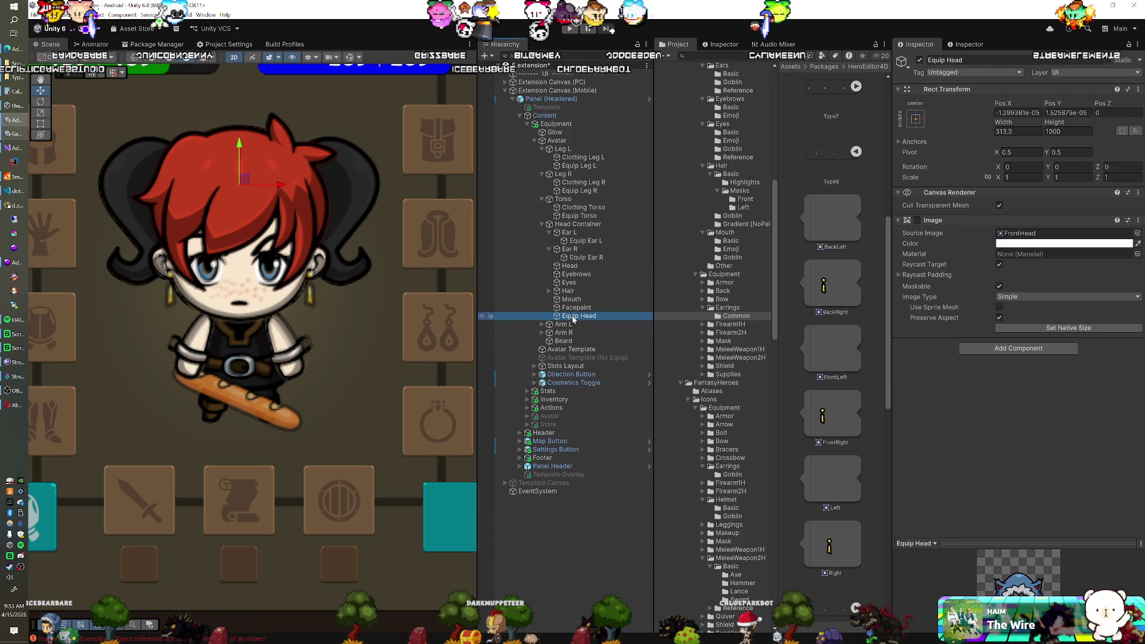
{"action": "left_click", "coordinate": [584, 258]}
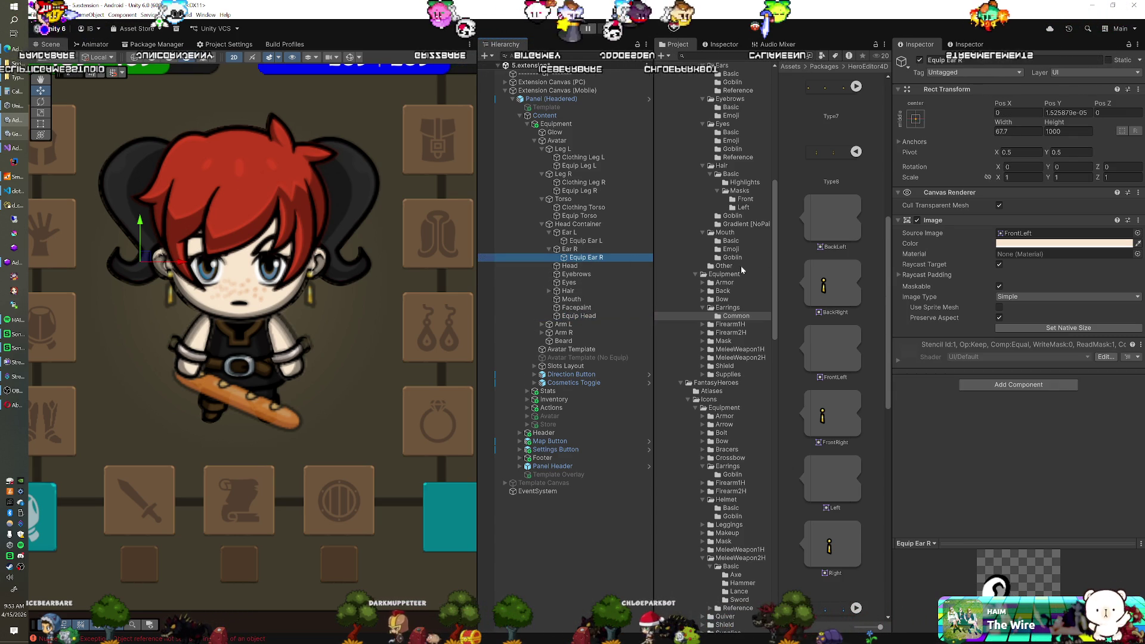
- Give Equip Ear R the FrontRight sprite and nudge it onto the ear at X -6.8, Y 15.4
{"action": "left_click", "coordinate": [1001, 258]}
{"action": "left_click_drag", "start_coordinate": [832, 418], "coordinate": [1035, 233]}
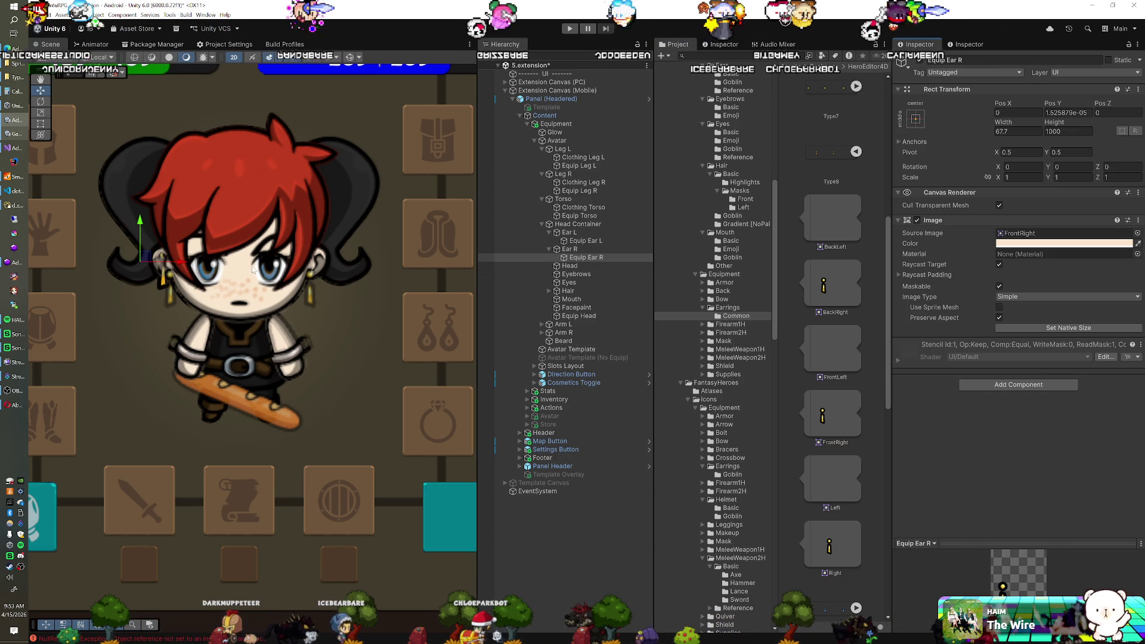
{"action": "scroll", "coordinate": [252, 269], "scroll_direction": "up", "scroll_amount": 2}
{"action": "left_click_drag", "start_coordinate": [176, 254], "coordinate": [185, 265]}
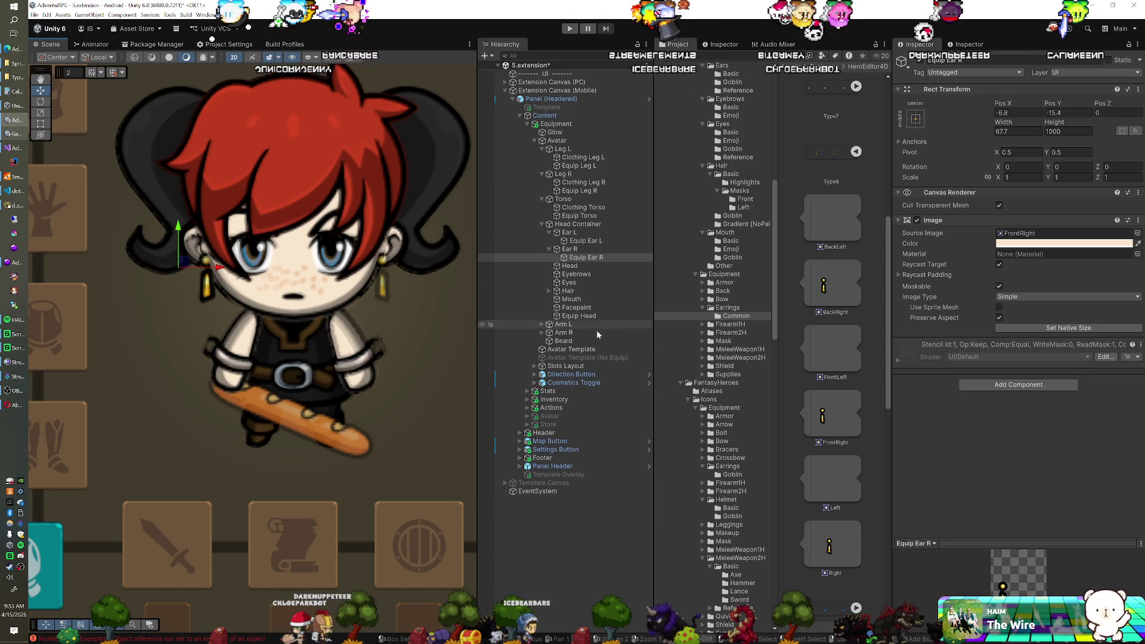
{"action": "left_click", "coordinate": [571, 348]}
{"action": "left_click", "coordinate": [917, 220]}
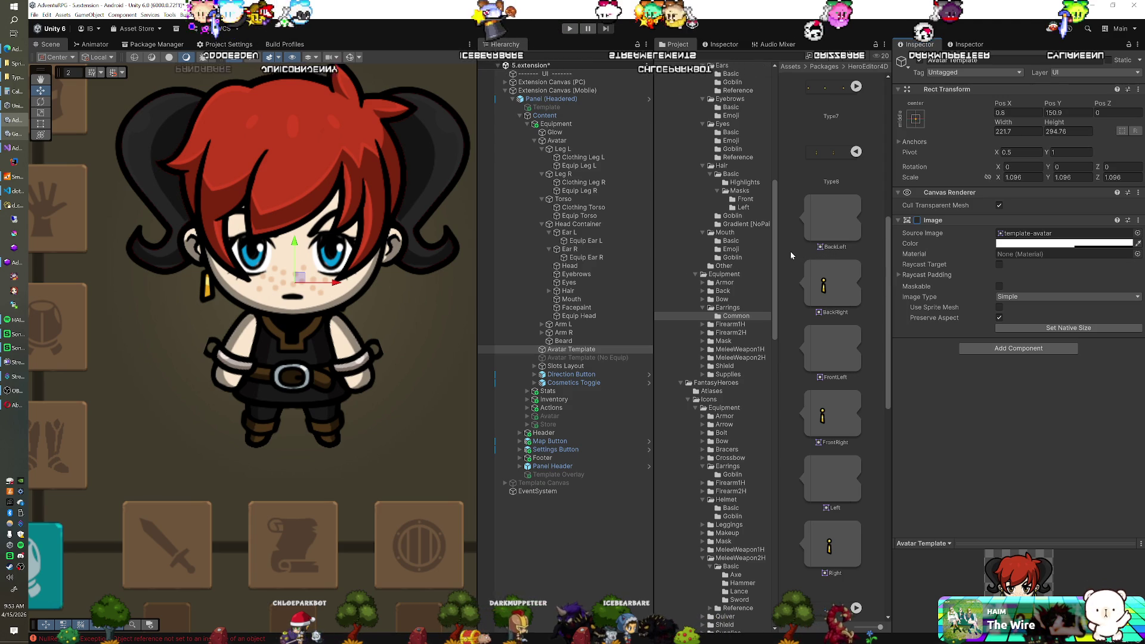
{"action": "left_click", "coordinate": [916, 220]}
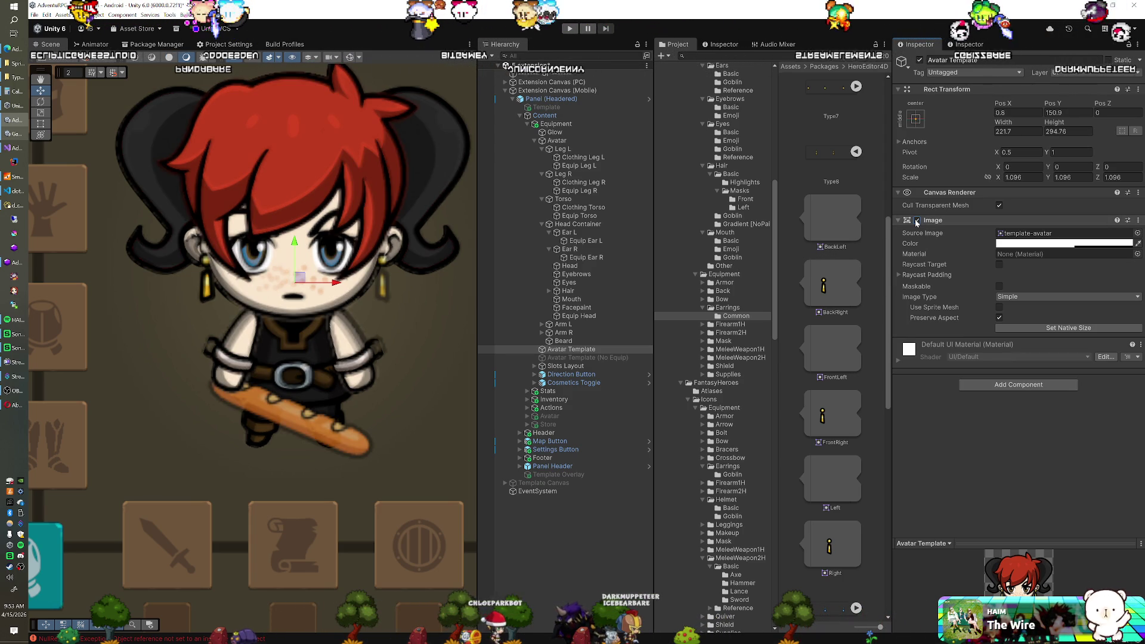
{"action": "left_click", "coordinate": [916, 220]}
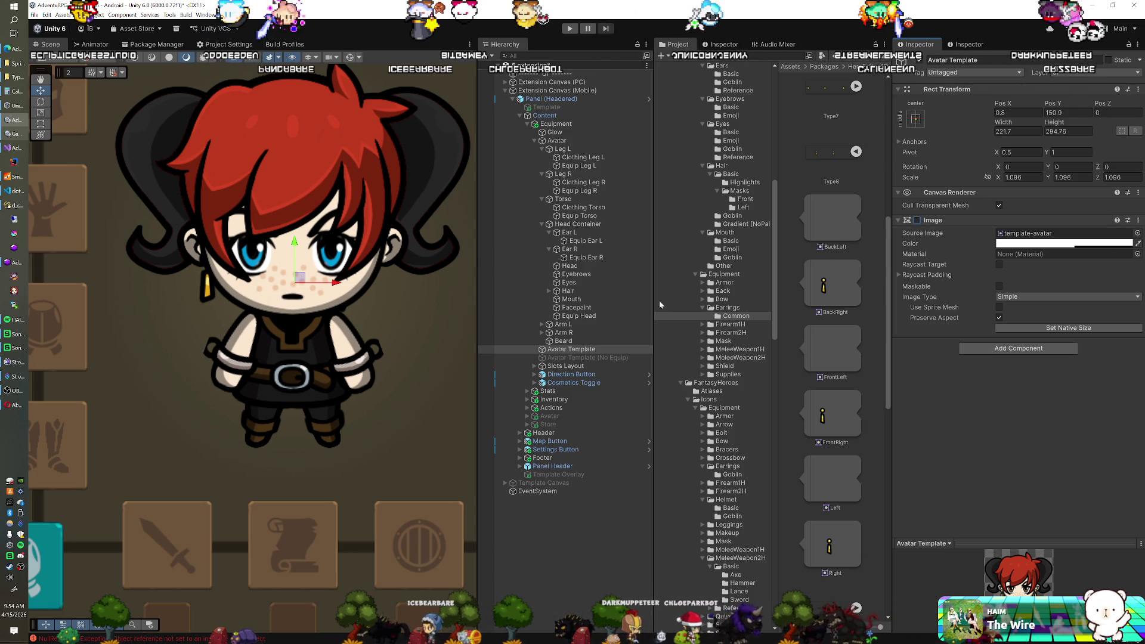
- Collapse Ear L and Ear R and move Head above Ear L in Head Container
{"action": "left_click", "coordinate": [577, 234]}
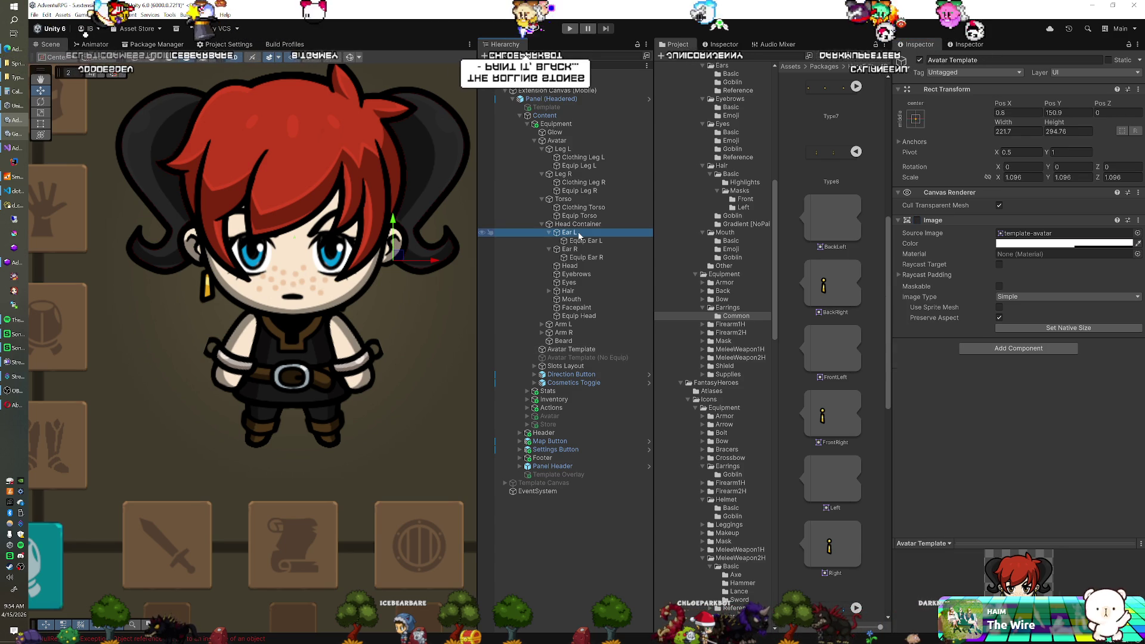
{"action": "left_click", "coordinate": [548, 233]}
{"action": "left_click", "coordinate": [547, 239]}
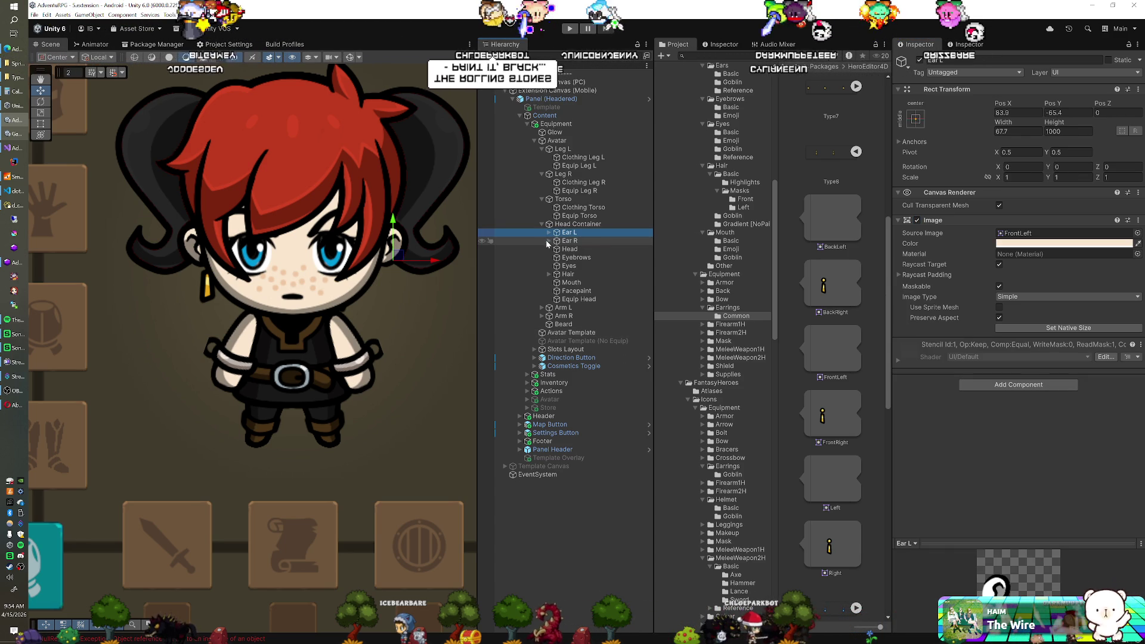
{"action": "left_click_drag", "start_coordinate": [562, 248], "coordinate": [573, 233]}
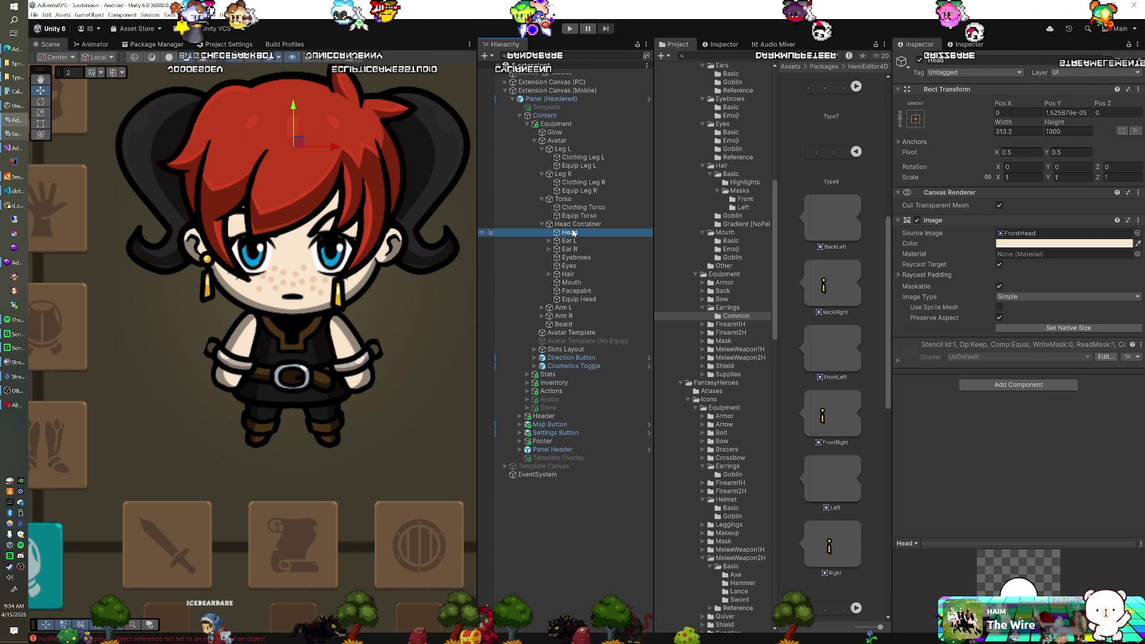
- Toggle the Hair object off and on to check both earrings, leaving it visible
{"action": "left_click", "coordinate": [567, 274]}
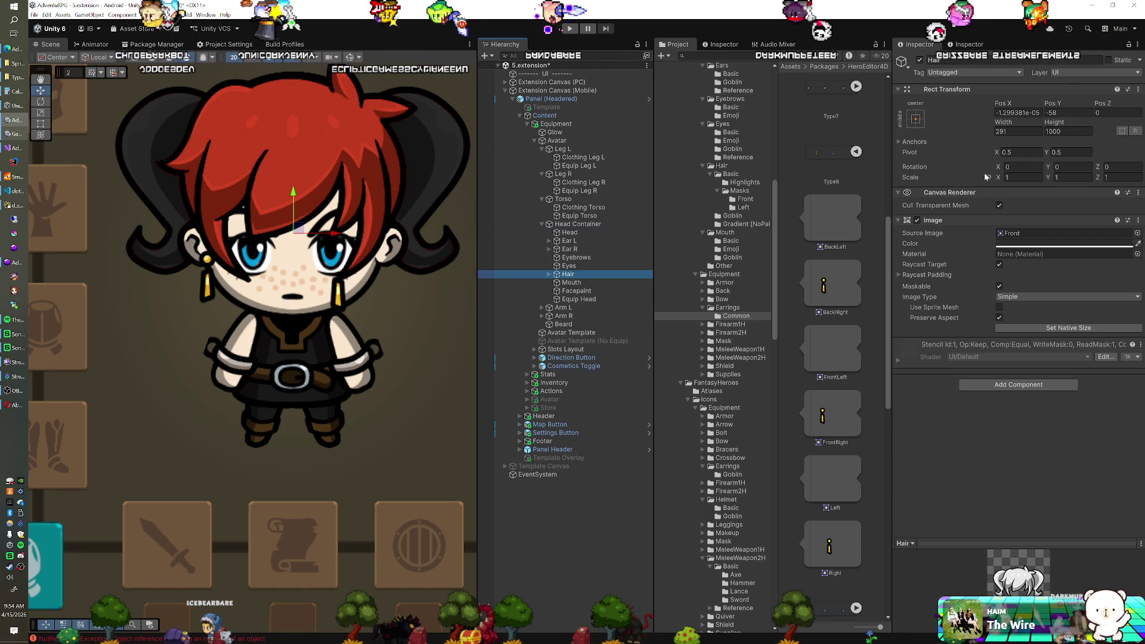
{"action": "left_click", "coordinate": [919, 61]}
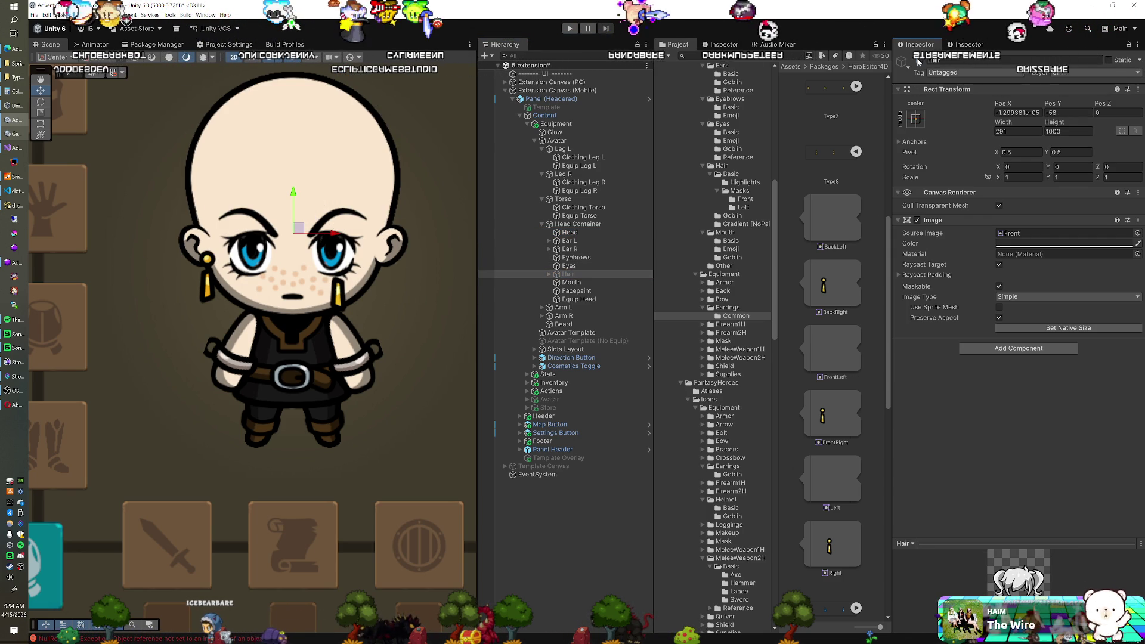
{"action": "left_click", "coordinate": [919, 61]}
{"action": "left_click", "coordinate": [918, 60]}
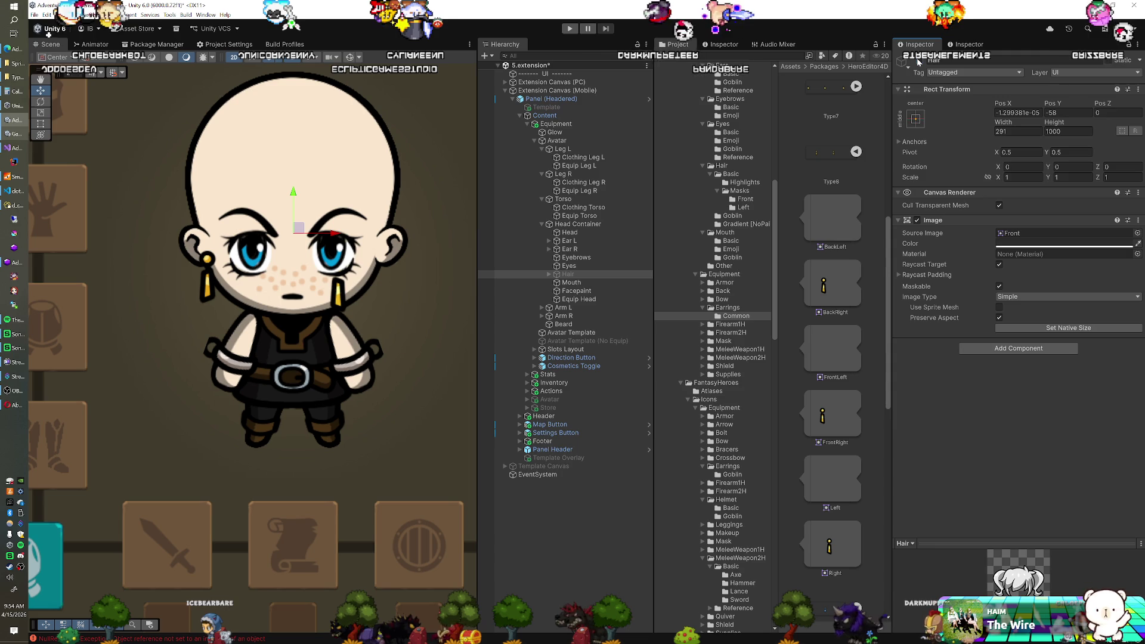
{"action": "left_click", "coordinate": [918, 61]}
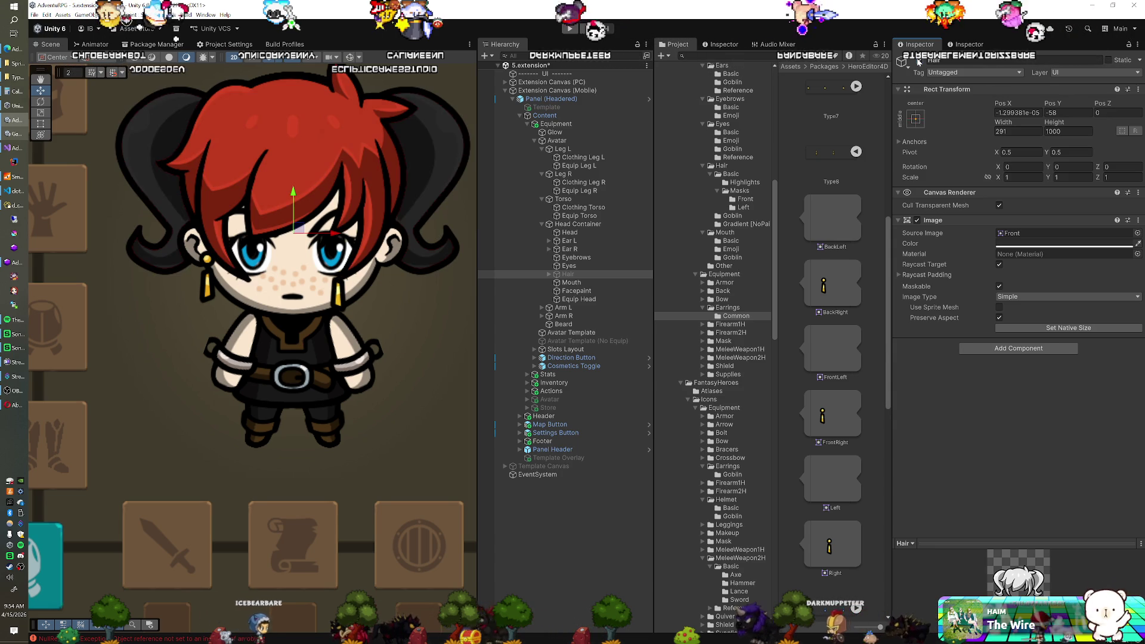
{"action": "left_click", "coordinate": [918, 60]}
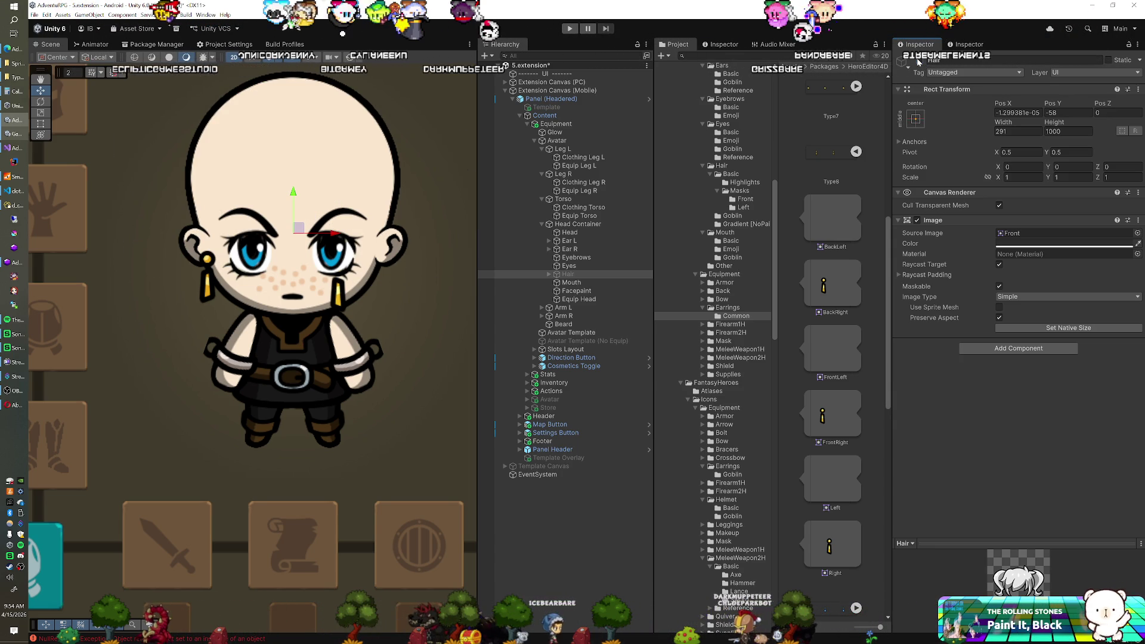
{"action": "left_click", "coordinate": [918, 61]}
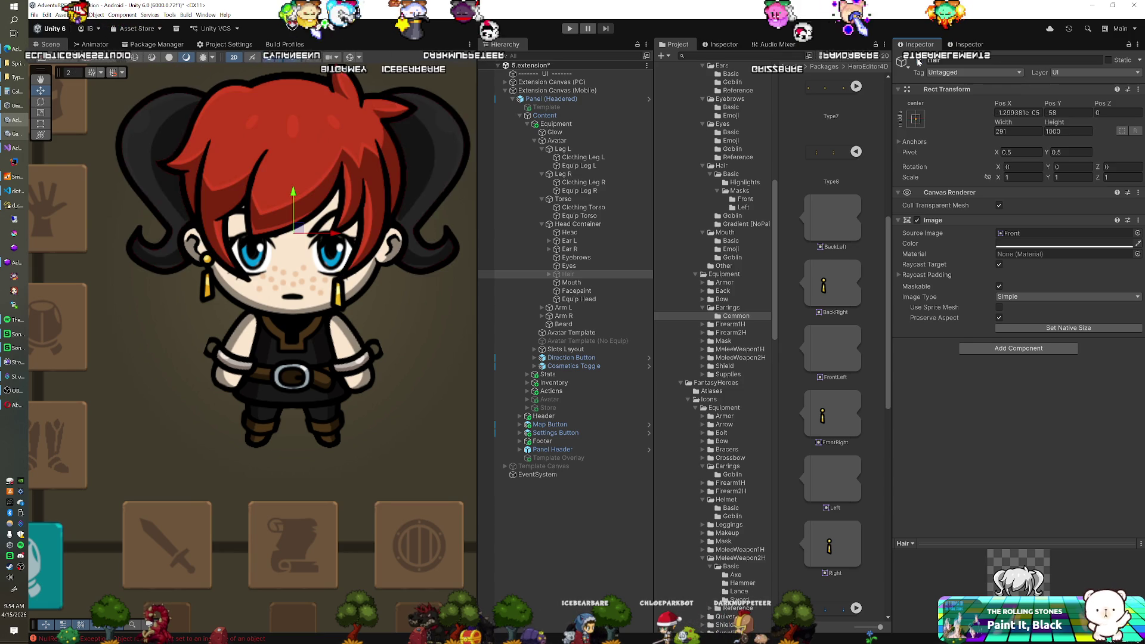
{"action": "left_click", "coordinate": [918, 61]}
{"action": "left_click", "coordinate": [918, 61]}
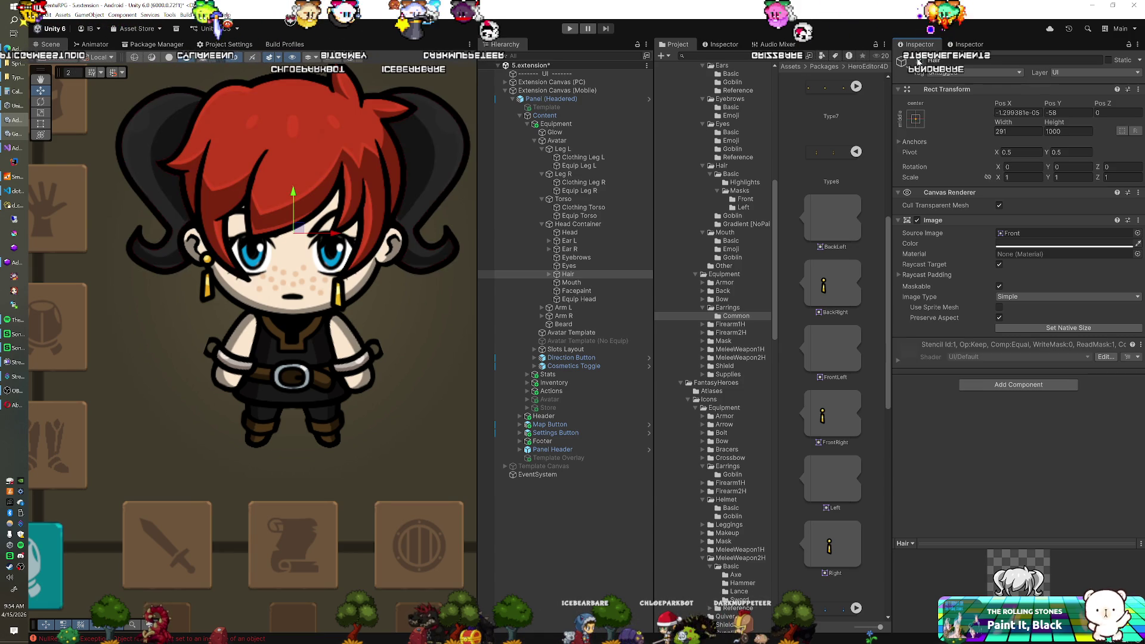
{"action": "left_click", "coordinate": [919, 60]}
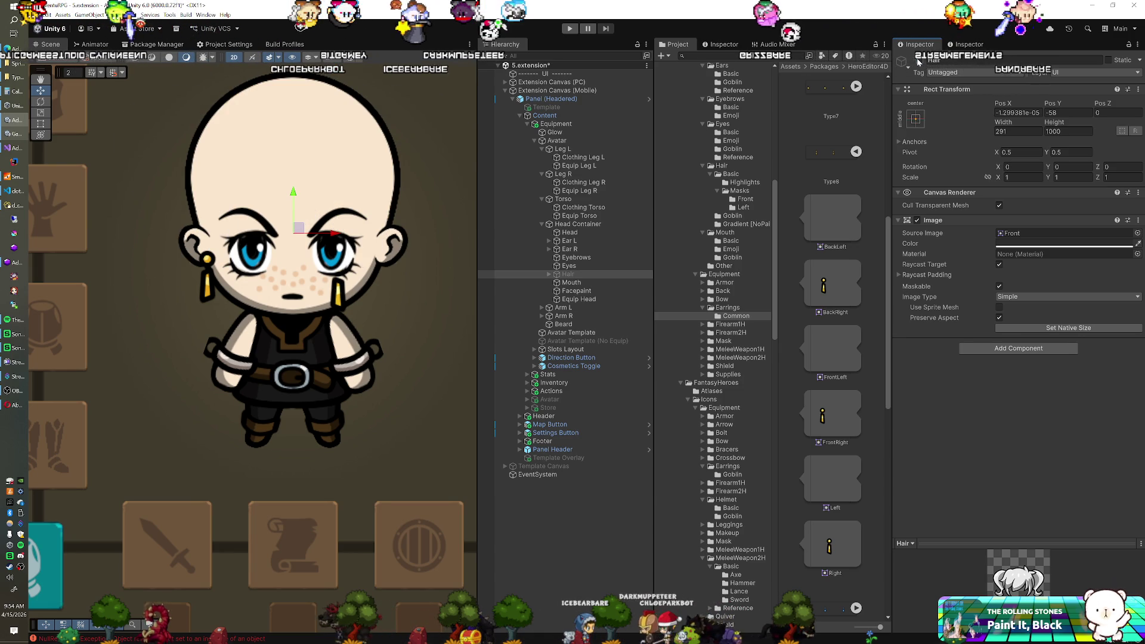
{"action": "left_click", "coordinate": [919, 61]}
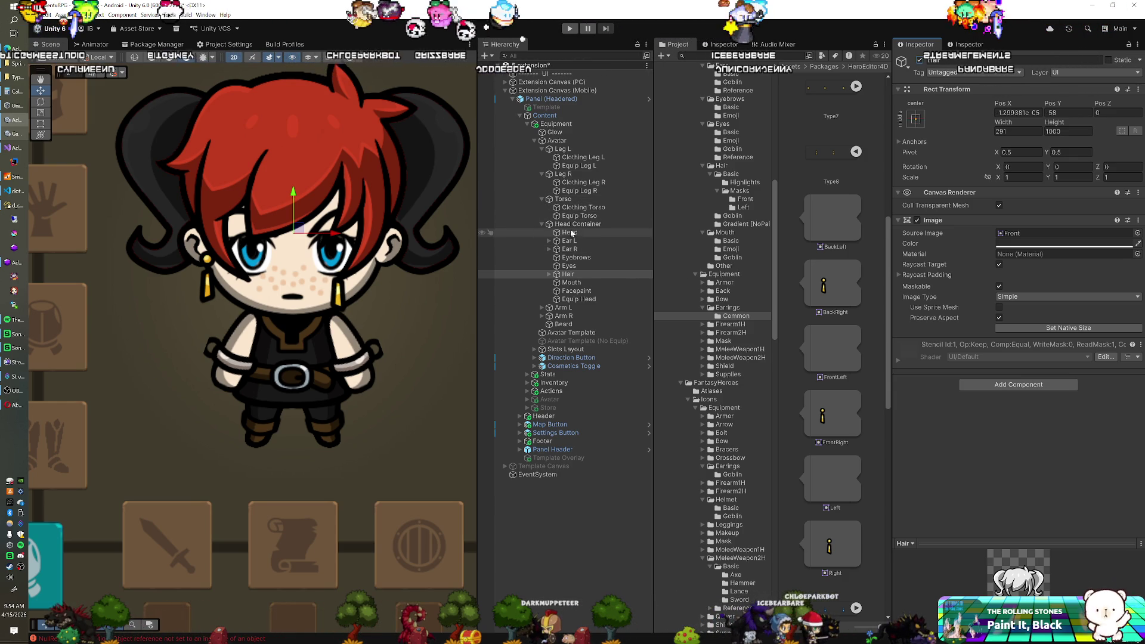
{"action": "left_click", "coordinate": [548, 241]}
- Copy Equip Ear R's Rect Transform and paste its values (X -6.8, Y 15.4) onto Equip Ear L
{"action": "left_click", "coordinate": [549, 257]}
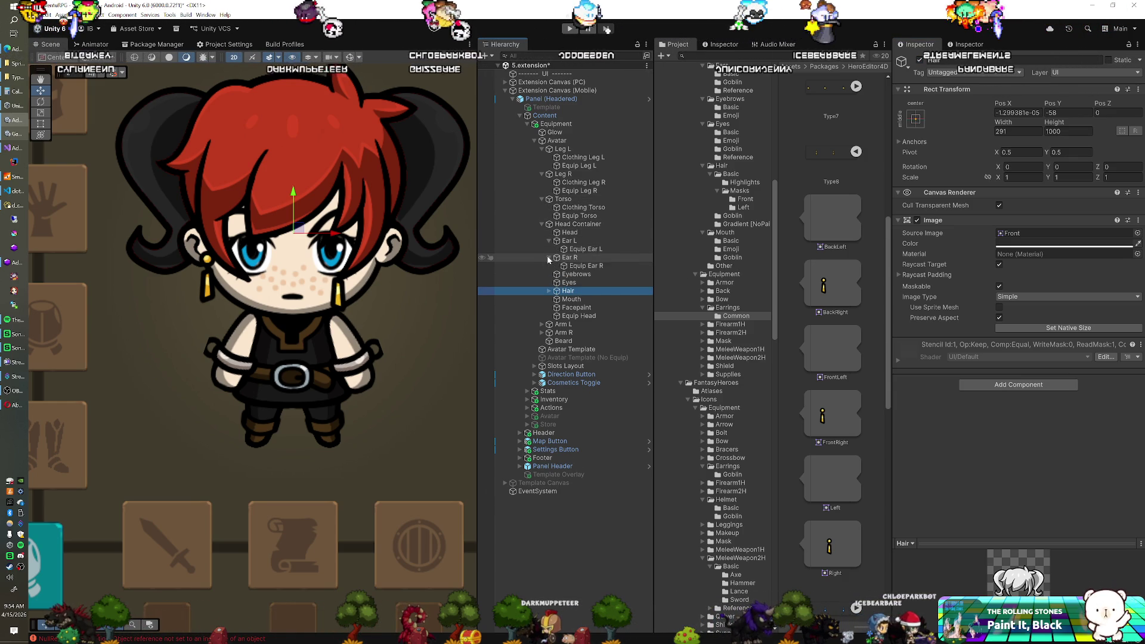
{"action": "left_click", "coordinate": [575, 266]}
{"action": "right_click", "coordinate": [951, 89]}
{"action": "mouse_move", "coordinate": [976, 158]}
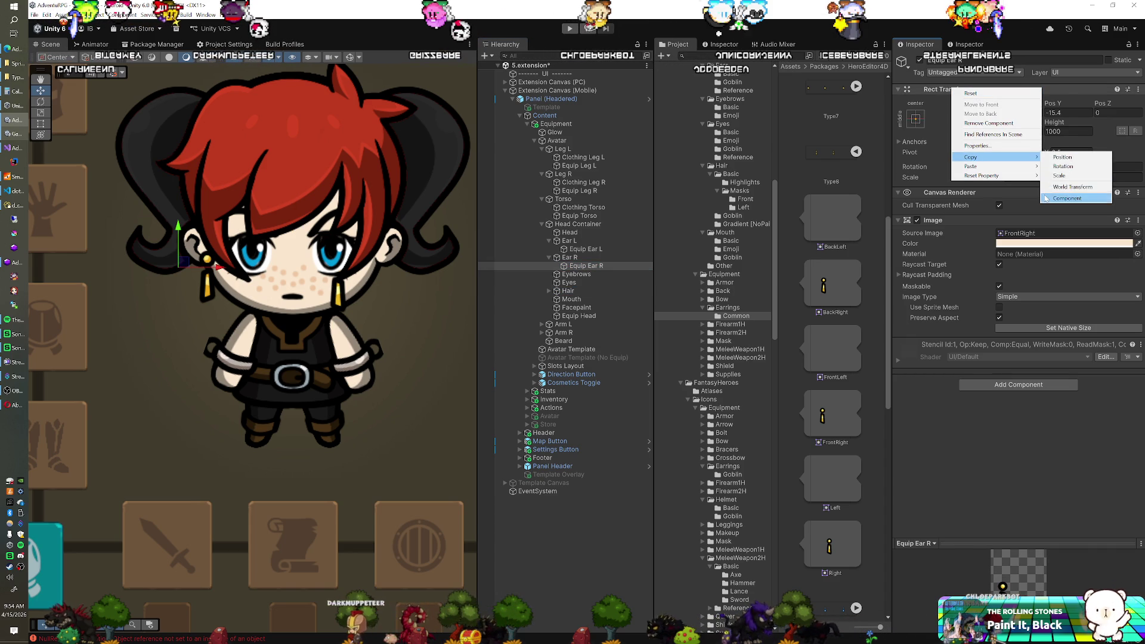
{"action": "left_click", "coordinate": [1067, 198]}
{"action": "left_click", "coordinate": [585, 249]}
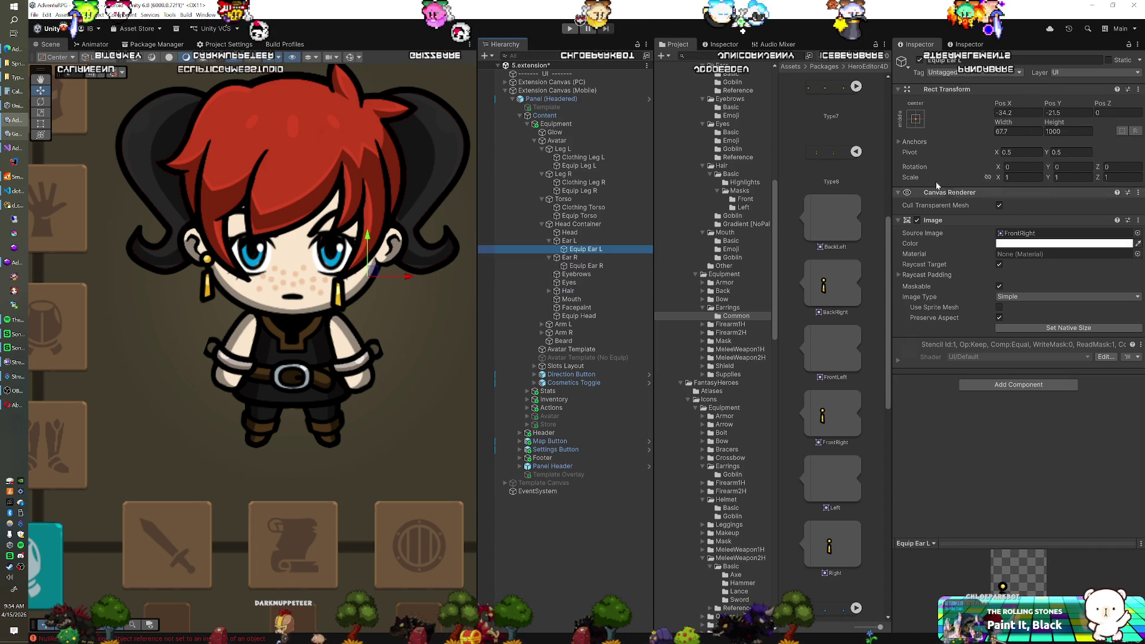
{"action": "right_click", "coordinate": [947, 90]}
{"action": "mouse_move", "coordinate": [1007, 167]}
{"action": "left_click", "coordinate": [1058, 217]}
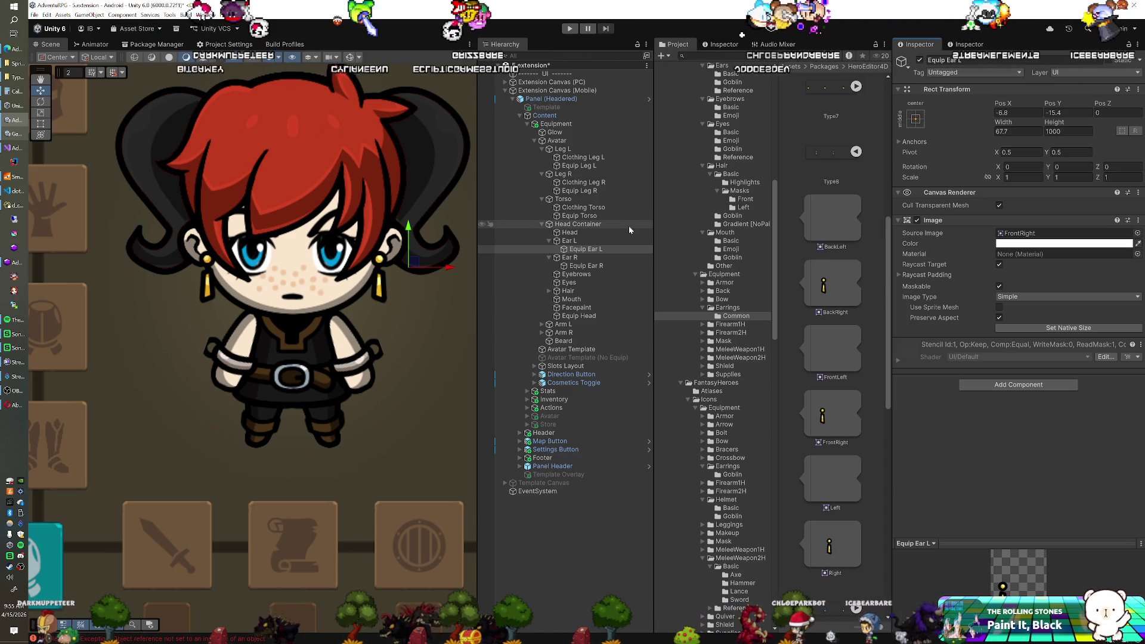
{"action": "scroll", "coordinate": [353, 220], "scroll_direction": "down", "scroll_amount": 4}
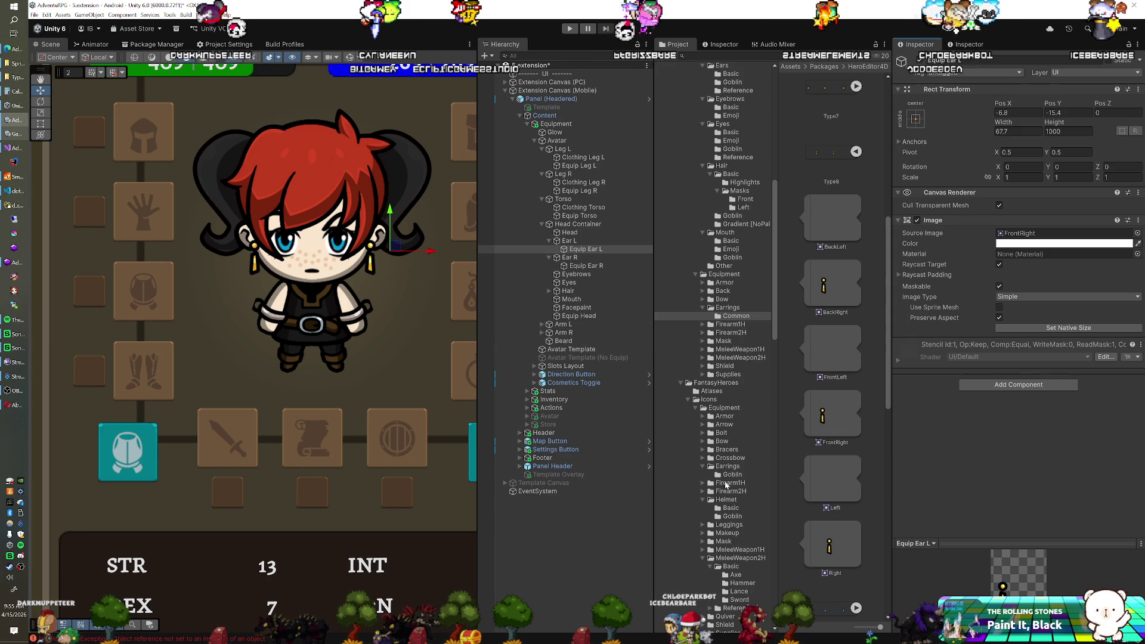
- In Sprites/Templates, preview the template-actions texture enlarged, then select the Template Overlay object
{"action": "scroll", "coordinate": [727, 489], "scroll_direction": "down", "scroll_amount": 10}
{"action": "scroll", "coordinate": [727, 489], "scroll_direction": "down", "scroll_amount": 3}
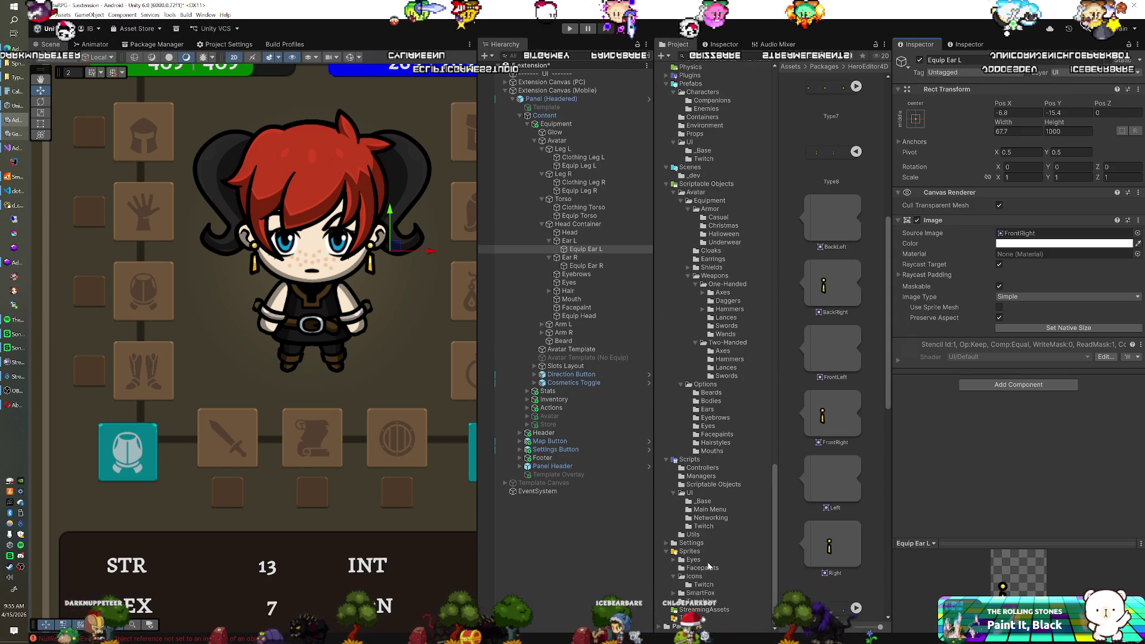
{"action": "left_click", "coordinate": [701, 601]}
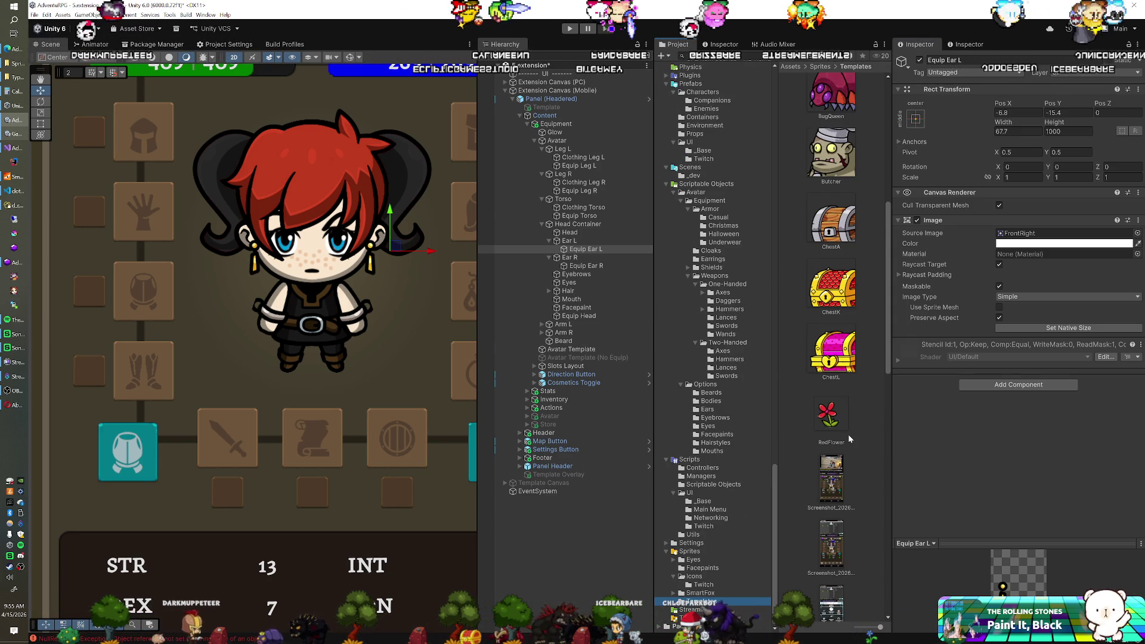
{"action": "scroll", "coordinate": [842, 463], "scroll_direction": "down", "scroll_amount": 10}
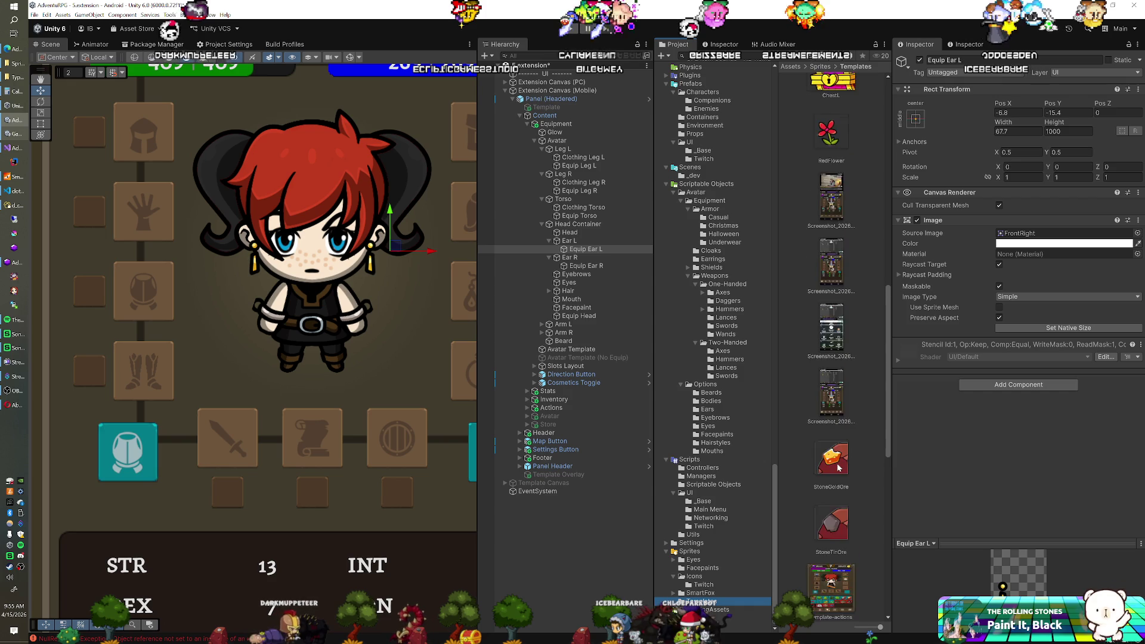
{"action": "scroll", "coordinate": [837, 470], "scroll_direction": "down", "scroll_amount": 2}
{"action": "scroll", "coordinate": [838, 470], "scroll_direction": "down", "scroll_amount": 2}
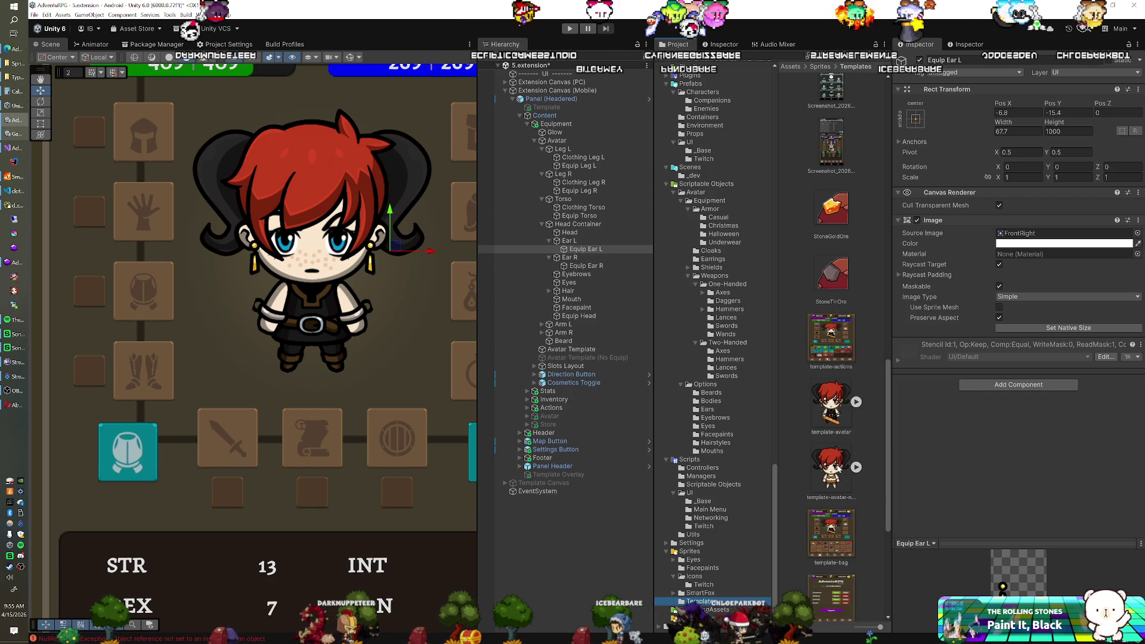
{"action": "right_click", "coordinate": [960, 546]}
{"action": "left_click", "coordinate": [962, 549]}
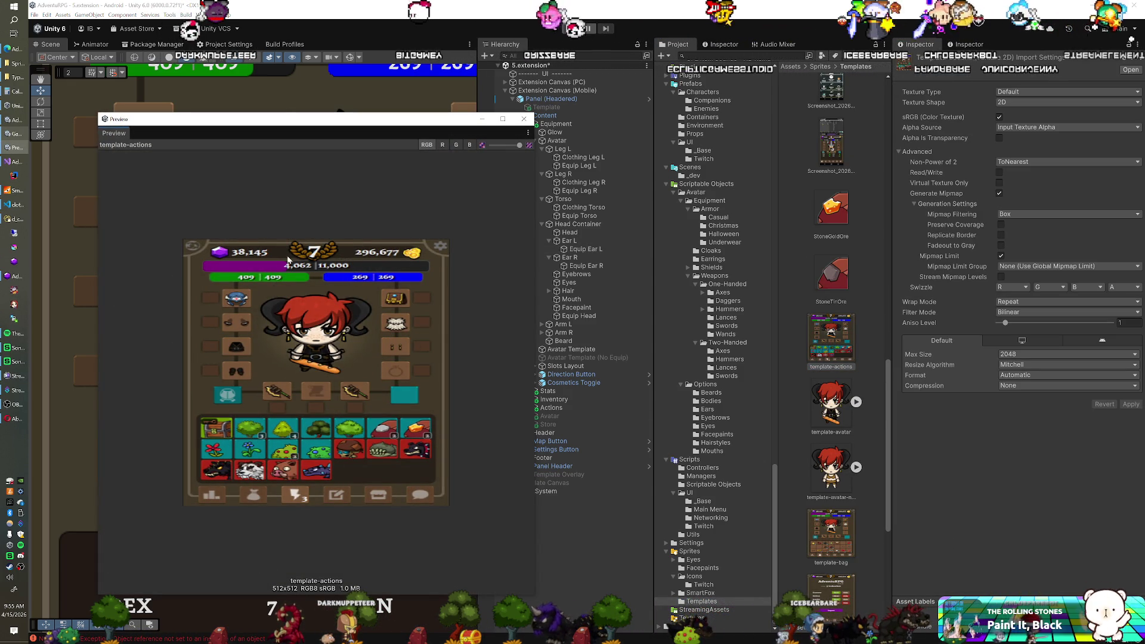
{"action": "left_click", "coordinate": [523, 120]}
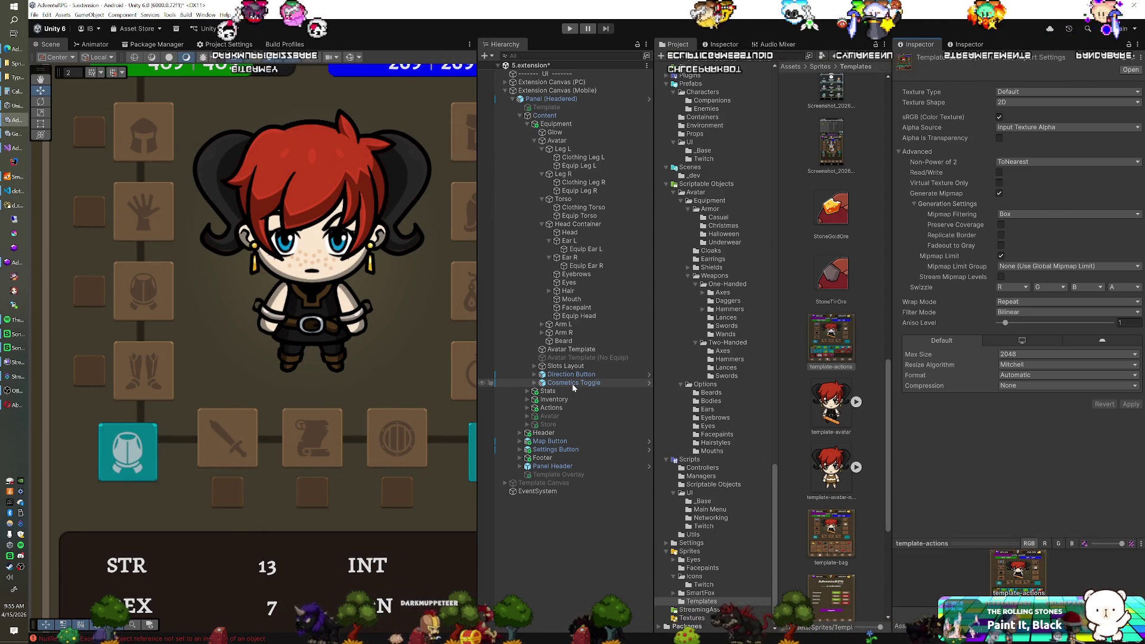
{"action": "left_click", "coordinate": [564, 474]}
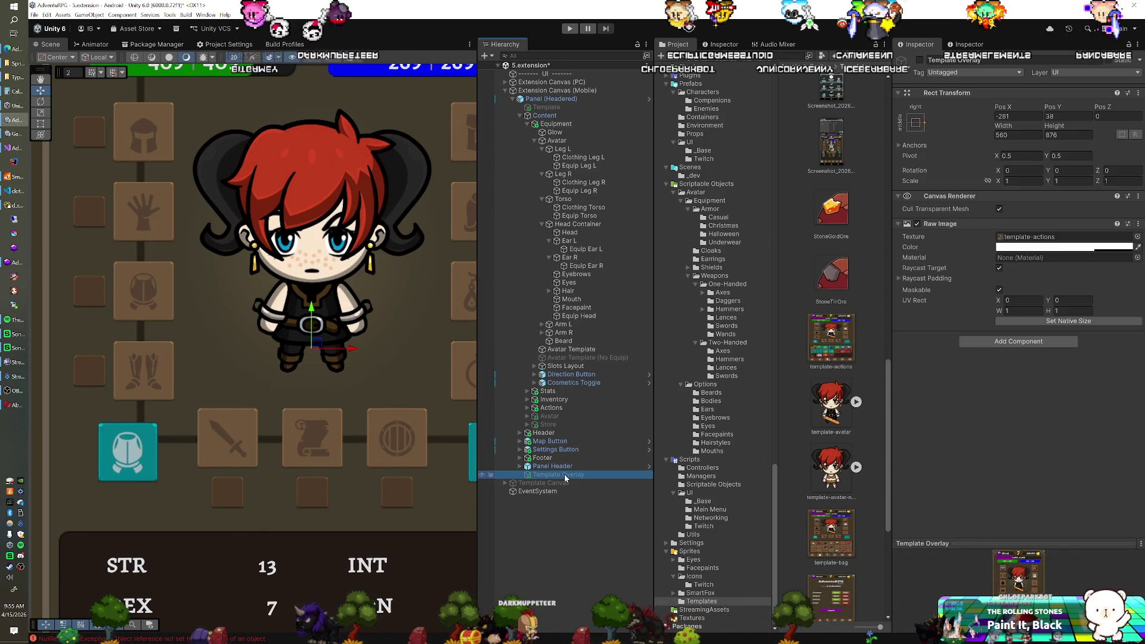
- Enable the Template Overlay, drag it beside the built panel and set its colour alpha to 100
{"action": "left_click", "coordinate": [919, 59]}
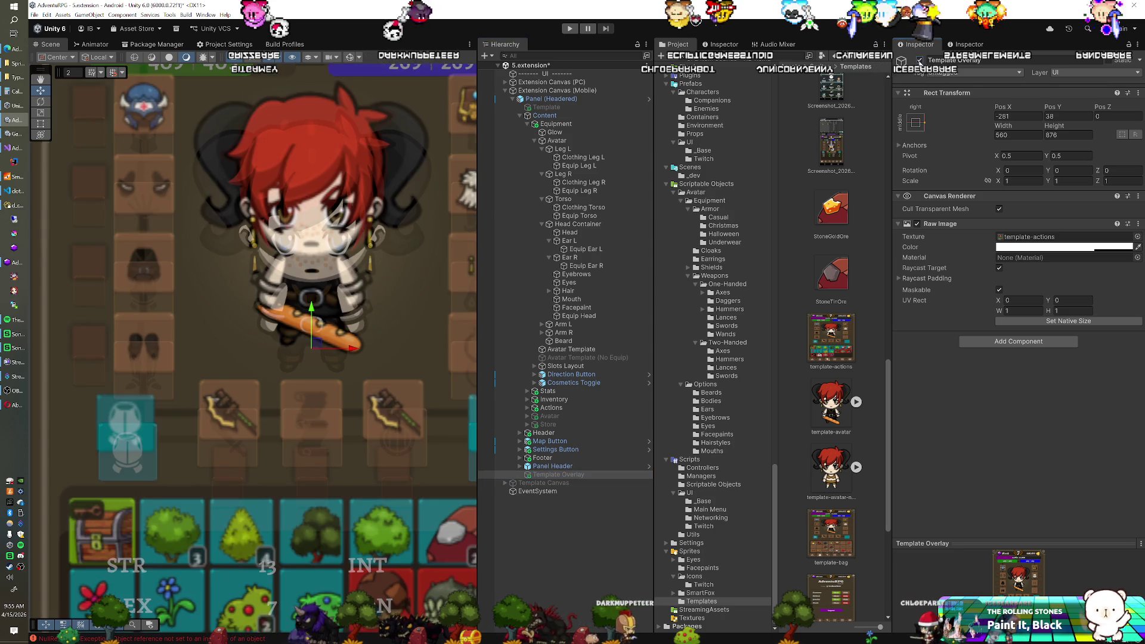
{"action": "scroll", "coordinate": [326, 303], "scroll_direction": "down", "scroll_amount": 6}
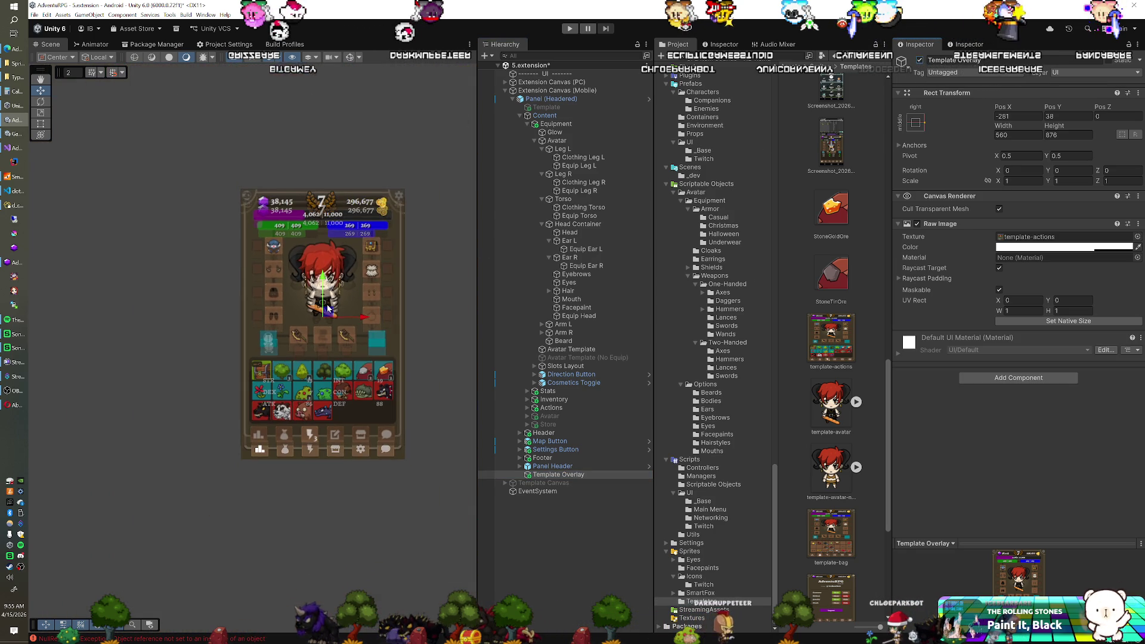
{"action": "left_click_drag", "start_coordinate": [366, 318], "coordinate": [173, 326]}
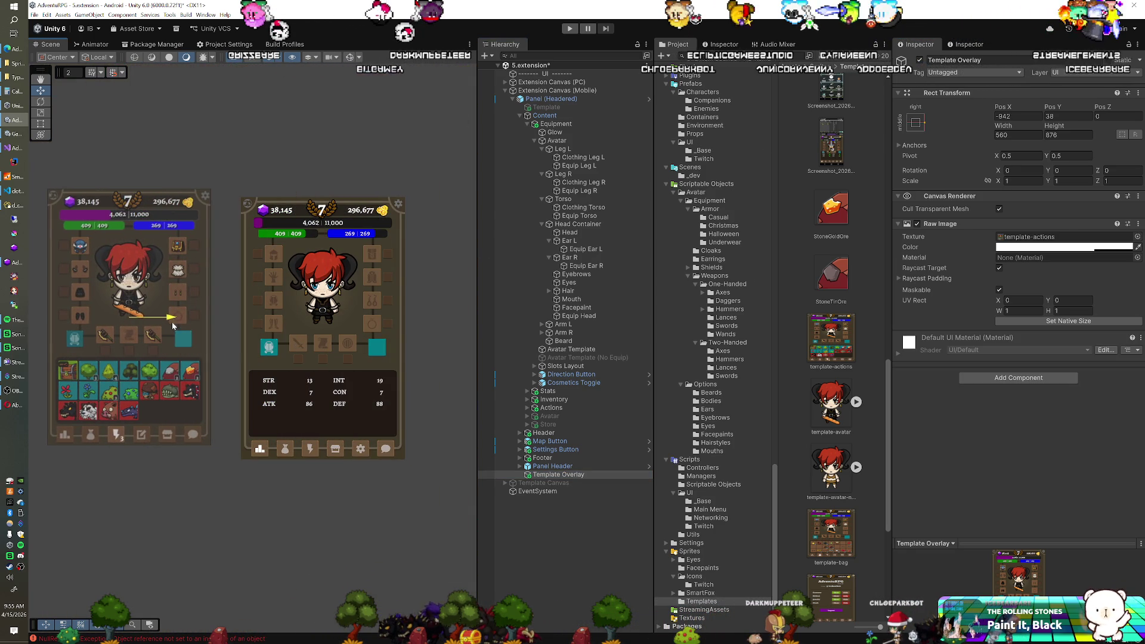
{"action": "left_click", "coordinate": [1086, 247]}
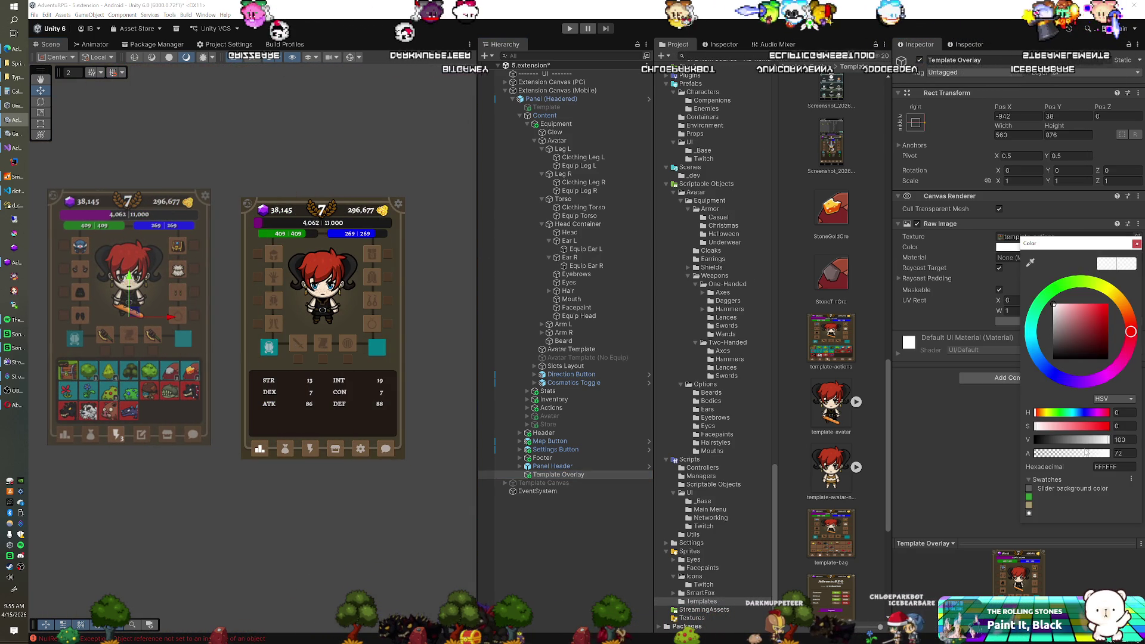
{"action": "left_click_drag", "start_coordinate": [1088, 456], "coordinate": [1110, 454]}
- Compare both panels, undo the overlay move back to X -281, Y 38, and disable it
{"action": "scroll", "coordinate": [100, 295], "scroll_direction": "up", "scroll_amount": 8}
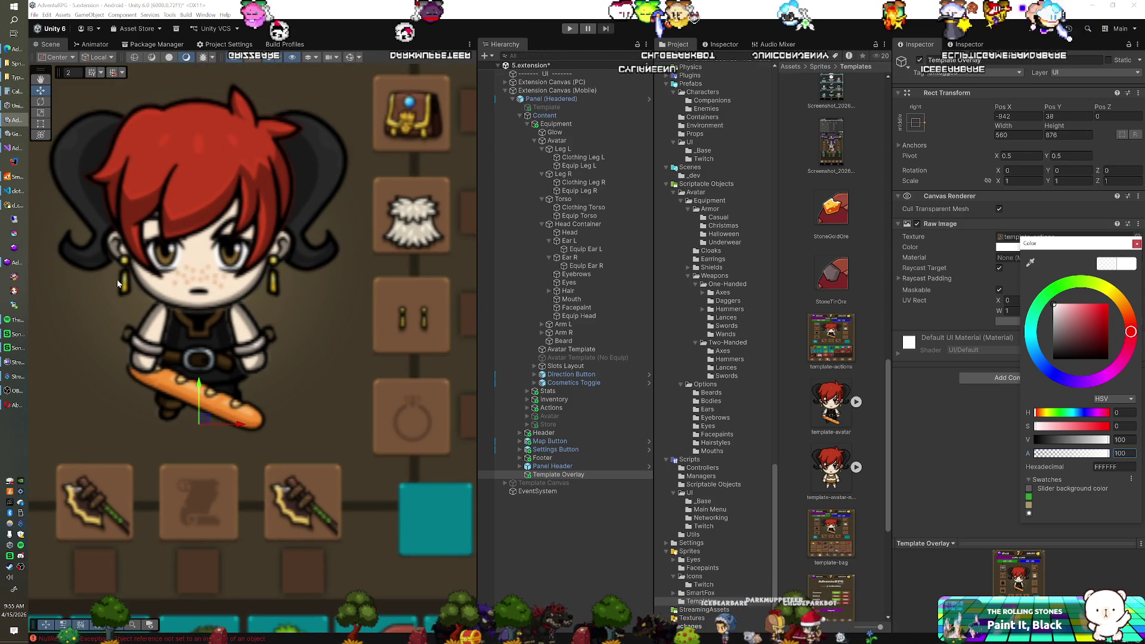
{"action": "scroll", "coordinate": [117, 283], "scroll_direction": "down", "scroll_amount": 5}
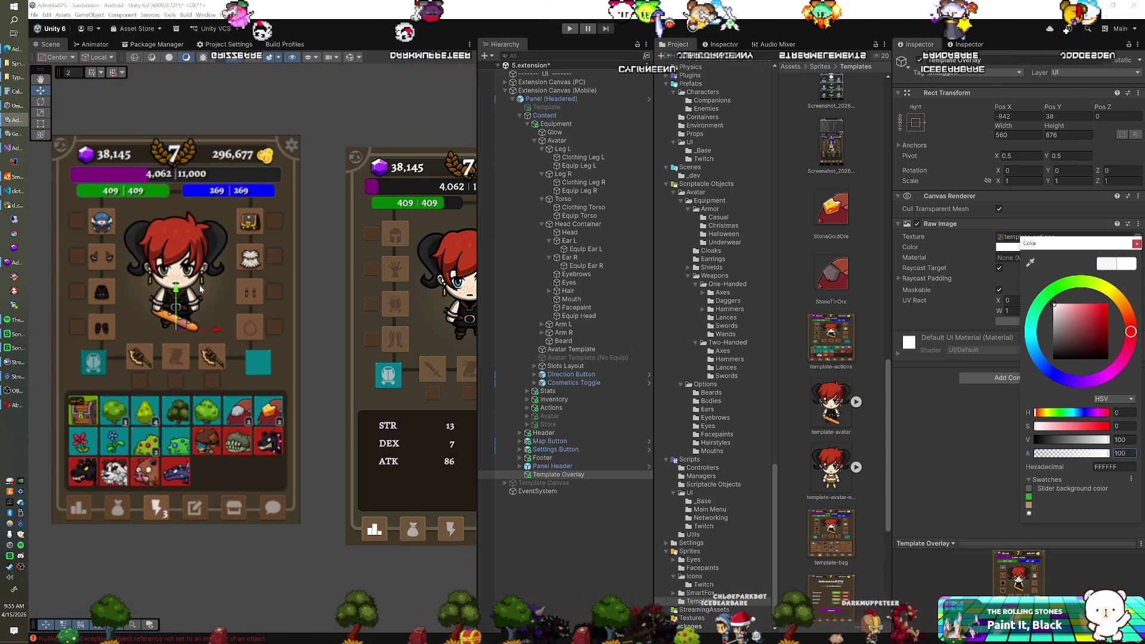
{"action": "left_click_drag", "start_coordinate": [247, 291], "coordinate": [213, 290]}
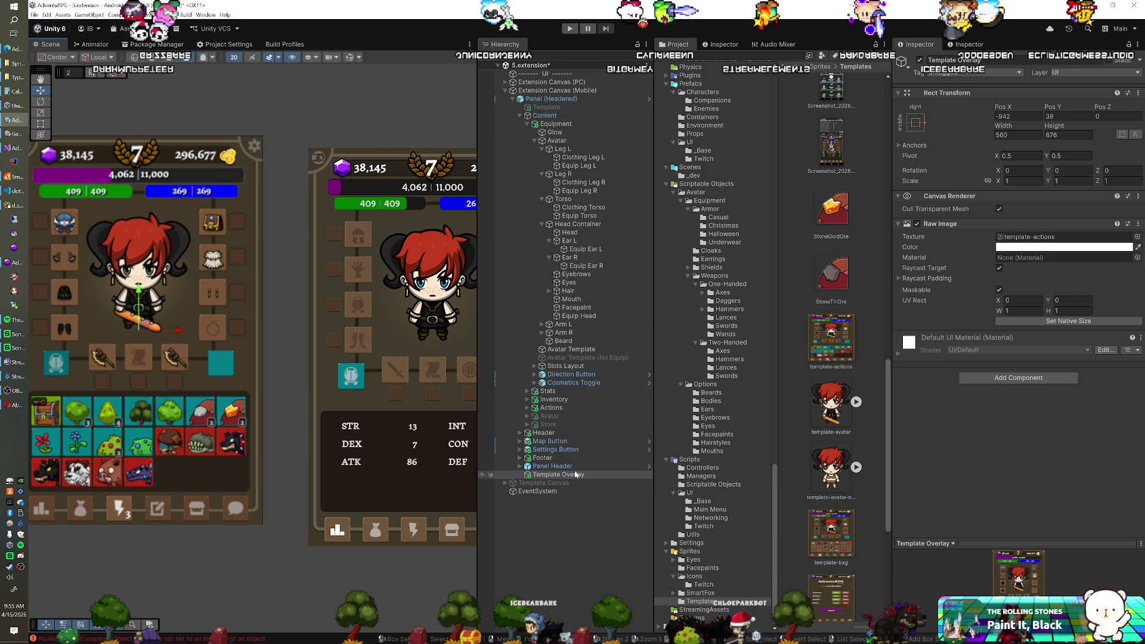
{"action": "key", "text": "ctrl+z"}
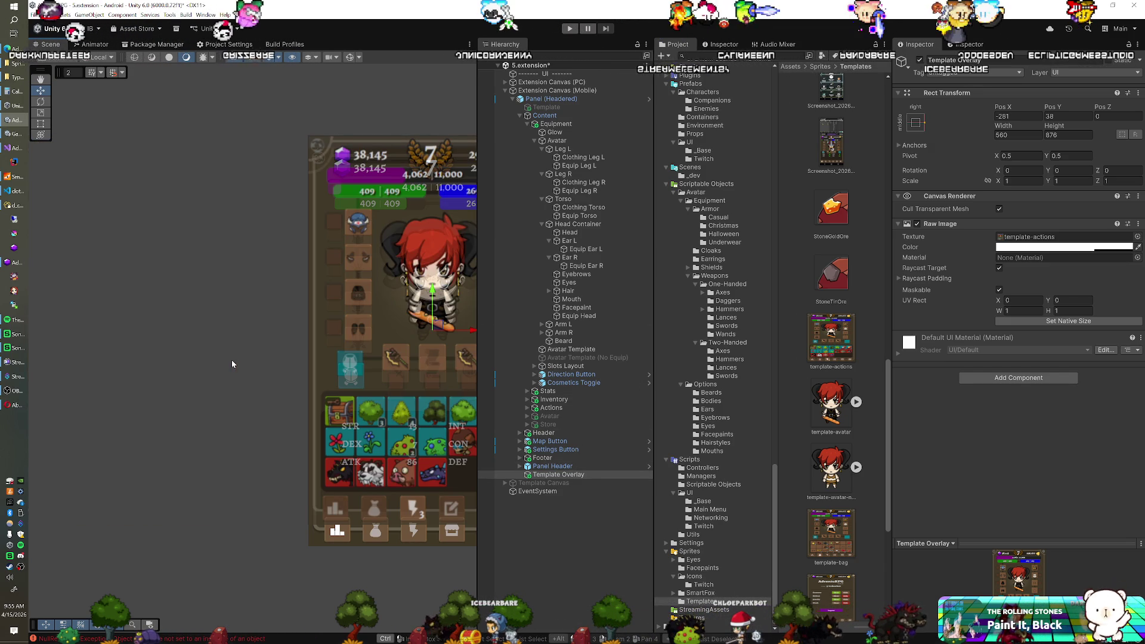
{"action": "left_click", "coordinate": [919, 60]}
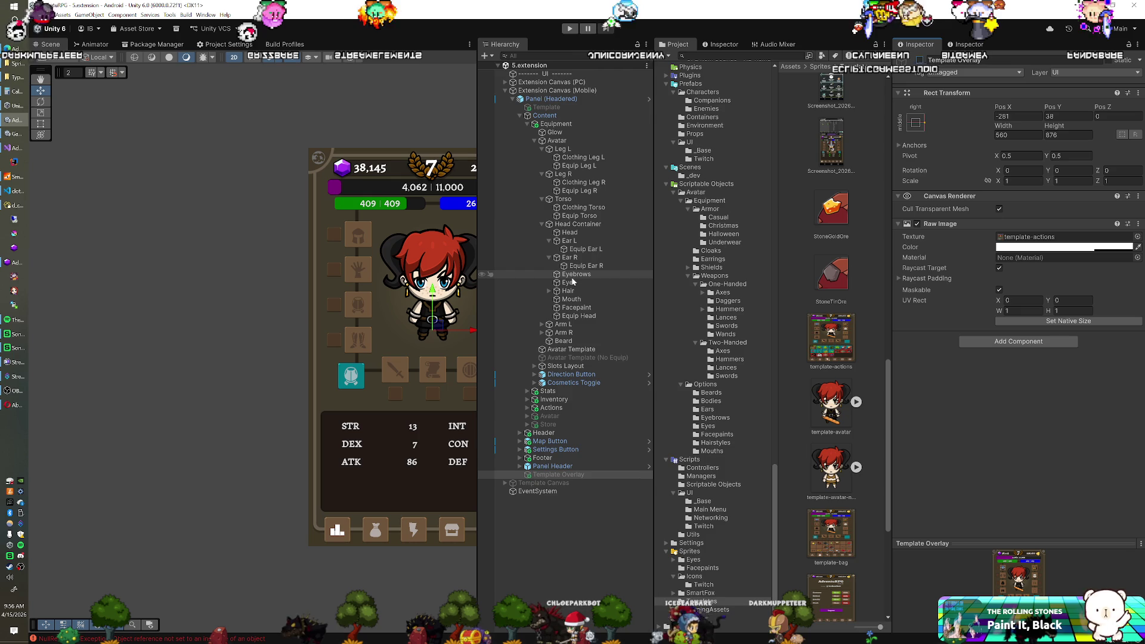
- Pan the Scene view to centre the equipment panel, then bring the Twitch channel page forward
{"action": "left_click_drag", "start_coordinate": [352, 276], "coordinate": [224, 266]}
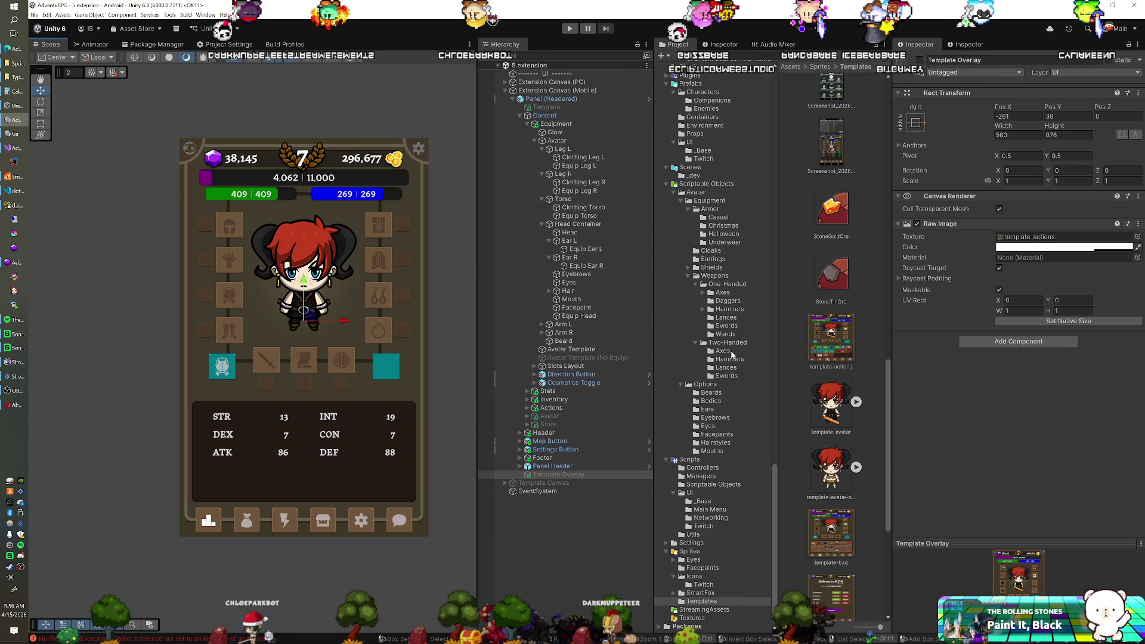
{"action": "left_click_drag", "start_coordinate": [305, 294], "coordinate": [272, 309]}
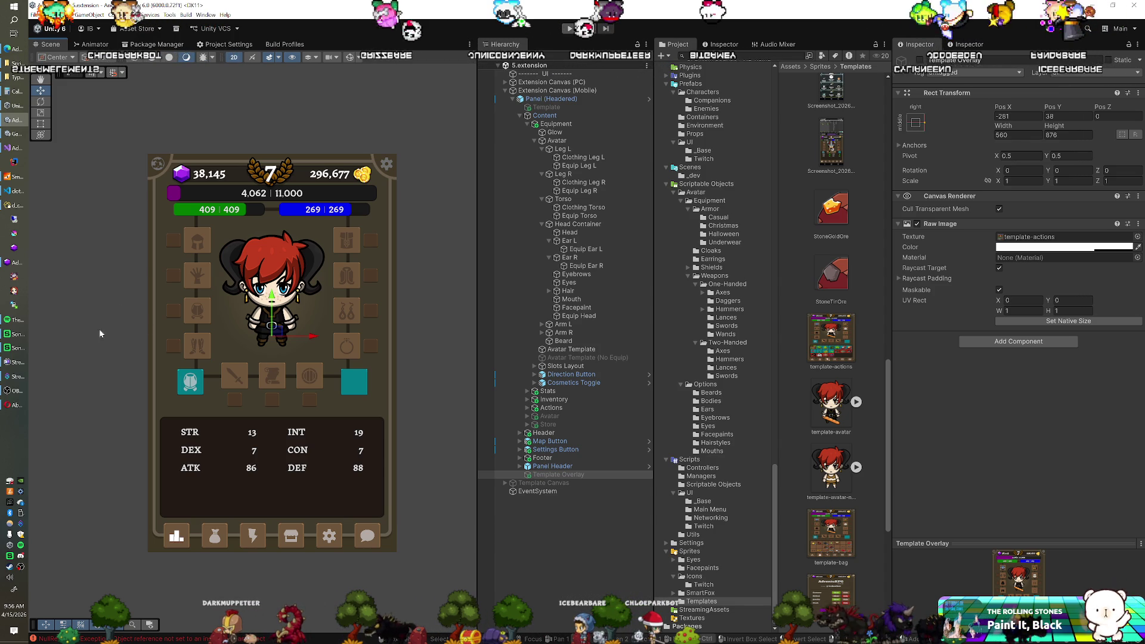
{"action": "left_click", "coordinate": [20, 410]}
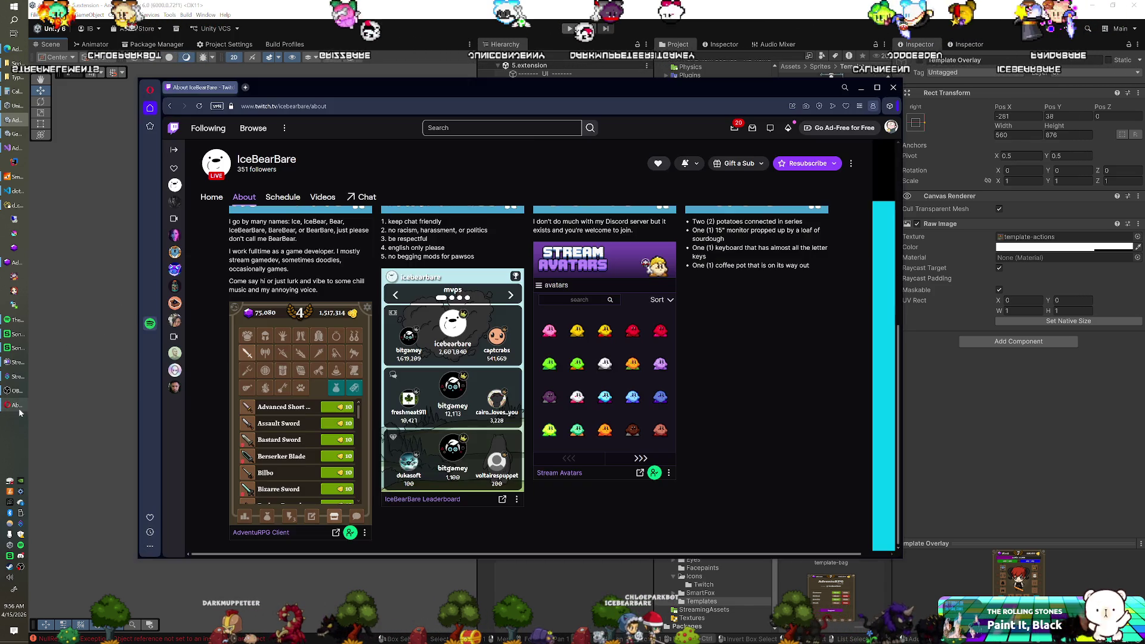
- Equip the blue shield from the bag onto the AdventuRPG character
{"action": "left_click", "coordinate": [334, 518]}
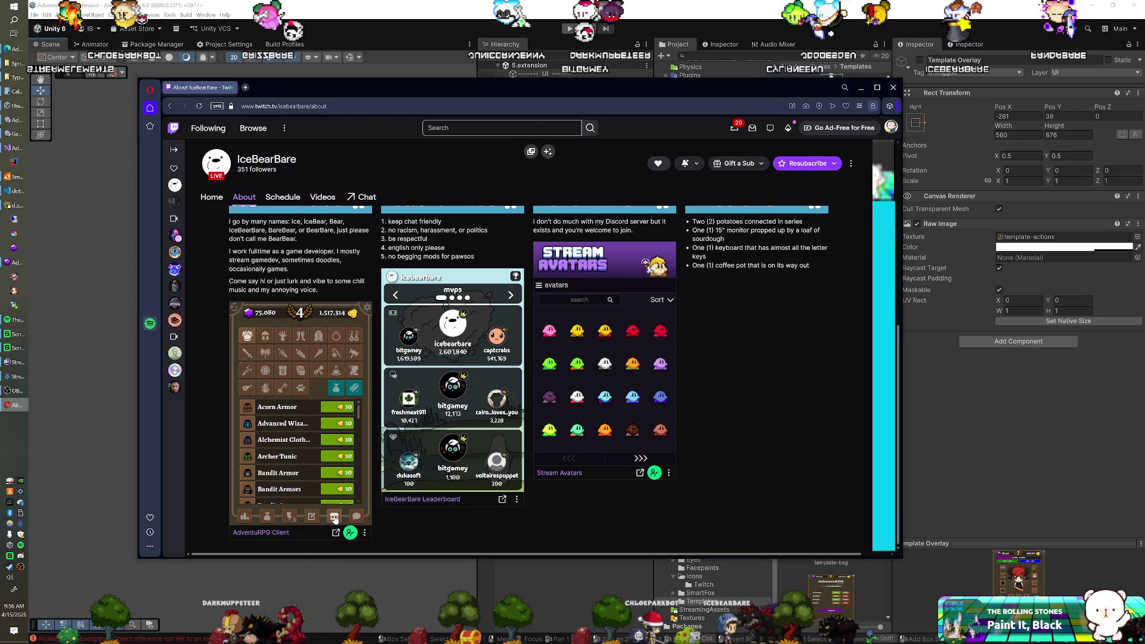
{"action": "left_click", "coordinate": [269, 516]}
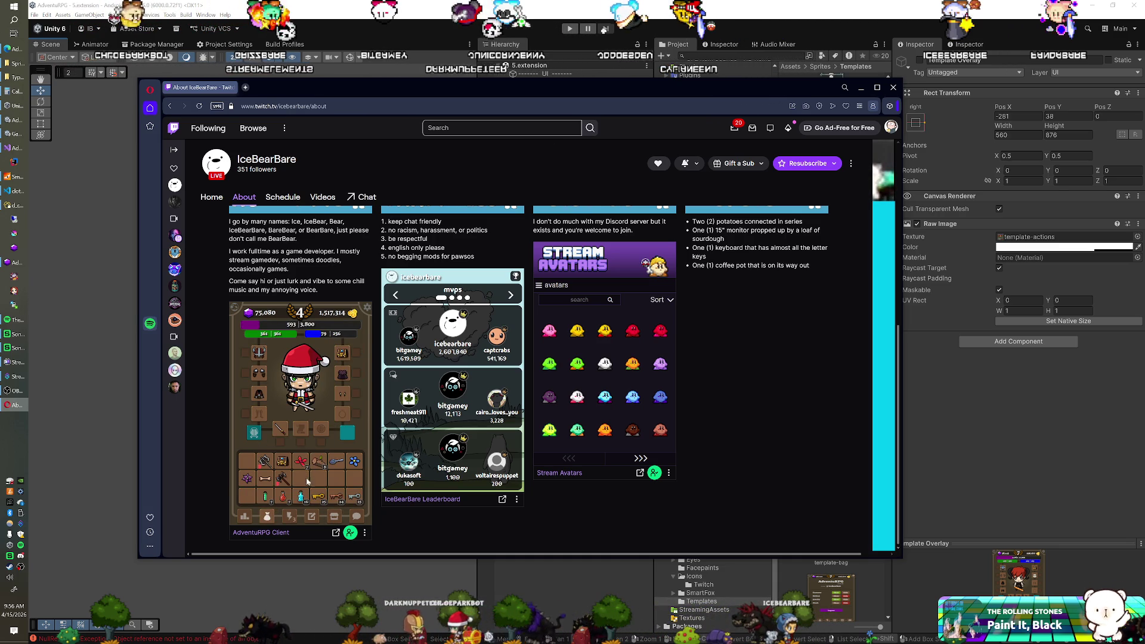
{"action": "left_click", "coordinate": [334, 517]}
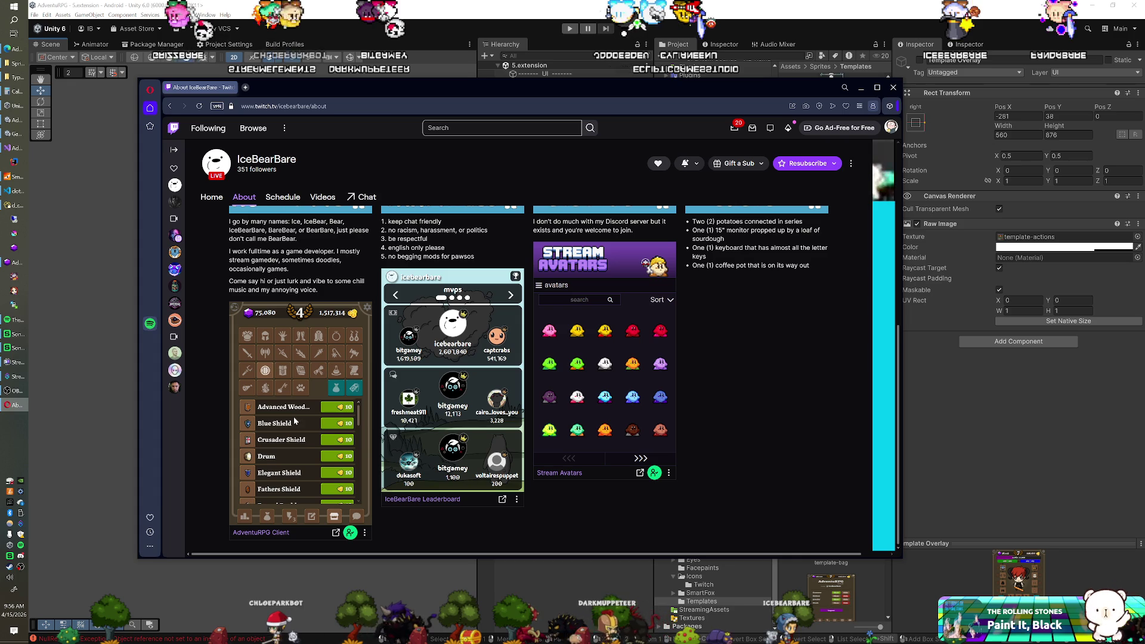
{"action": "left_click", "coordinate": [268, 517]}
{"action": "left_click_drag", "start_coordinate": [270, 439], "coordinate": [315, 433]}
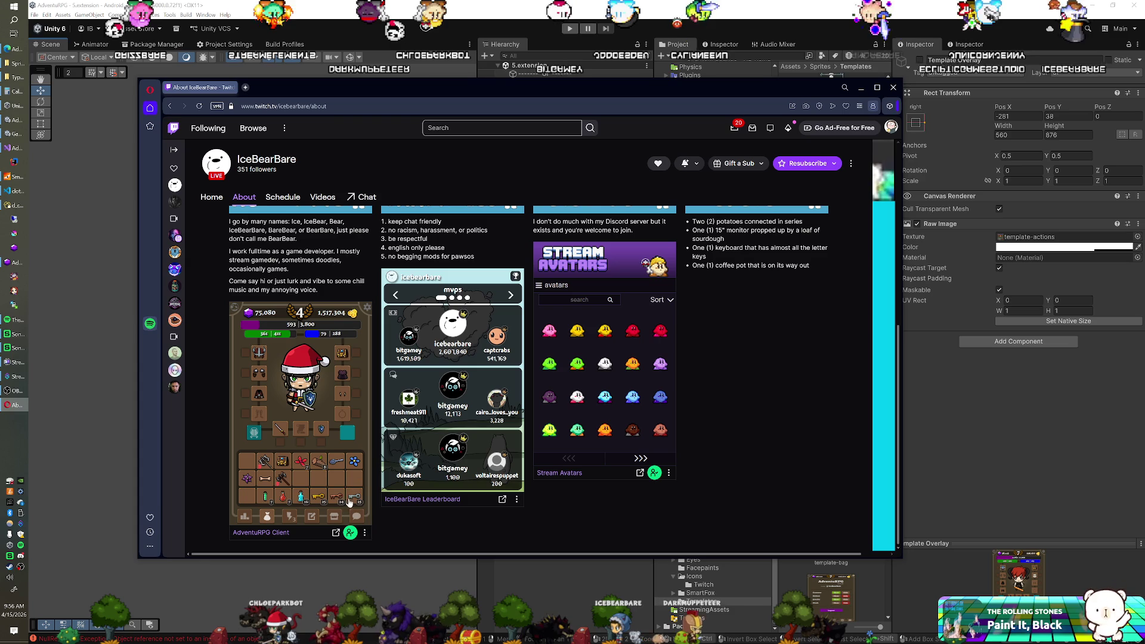
- Pop the AdventuRPG Client out into its own window, centred on screen
{"action": "left_click", "coordinate": [363, 533]}
{"action": "left_click", "coordinate": [322, 522]}
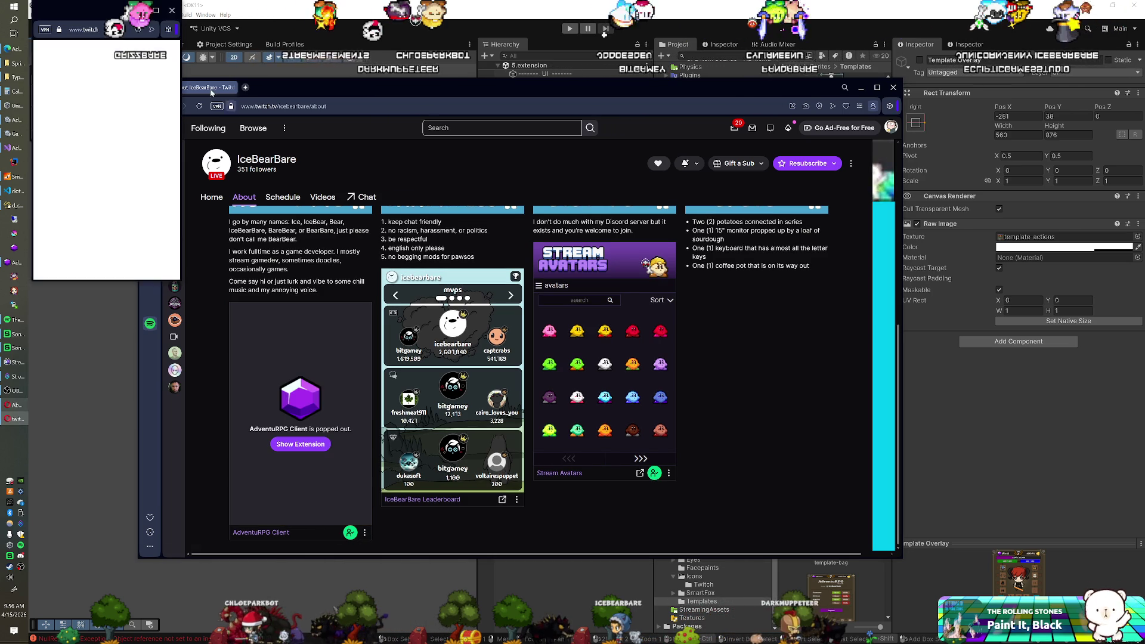
{"action": "mouse_move", "coordinate": [117, 16]}
{"action": "left_mouse_down"}
{"action": "mouse_move", "coordinate": [264, 94]}
{"action": "mouse_move", "coordinate": [531, 127]}
{"action": "left_mouse_up"}
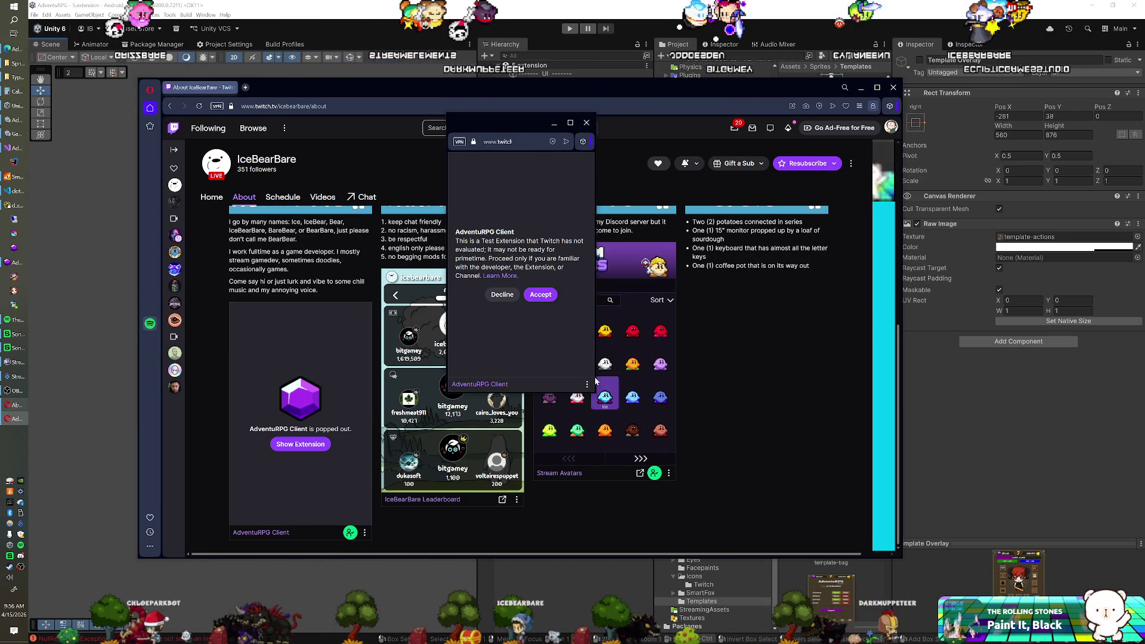
- Accept the test-extension warning, enlarge the game window and log in to the realm
{"action": "left_click", "coordinate": [540, 295]}
{"action": "mouse_move", "coordinate": [595, 392]}
{"action": "left_mouse_down"}
{"action": "mouse_move", "coordinate": [656, 472]}
{"action": "mouse_move", "coordinate": [701, 563]}
{"action": "left_mouse_up"}
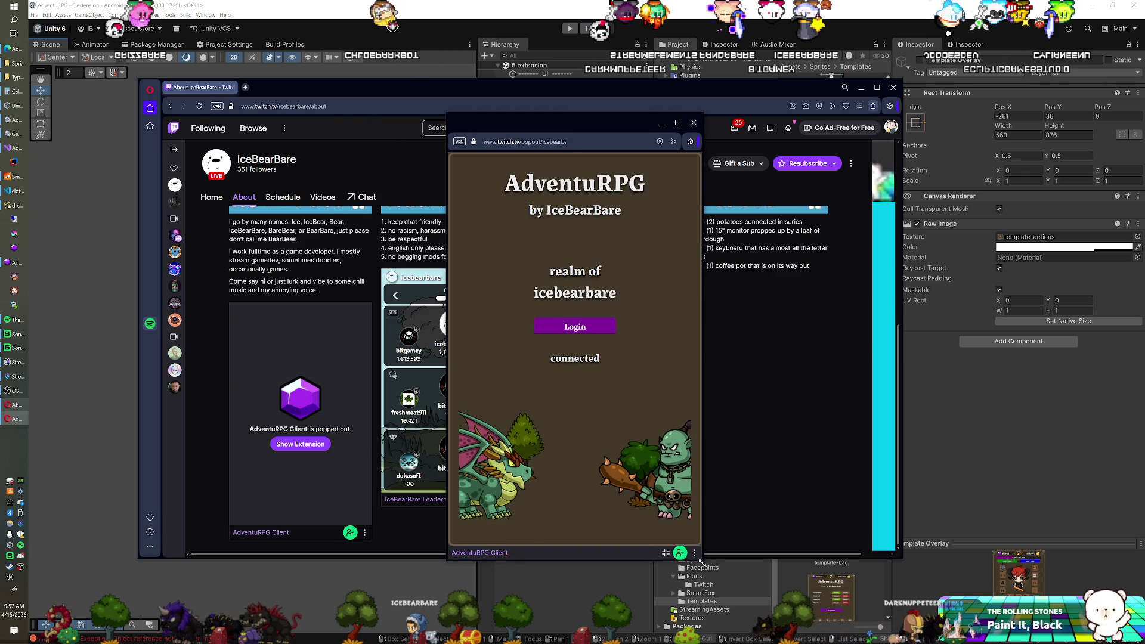
{"action": "left_click", "coordinate": [590, 323]}
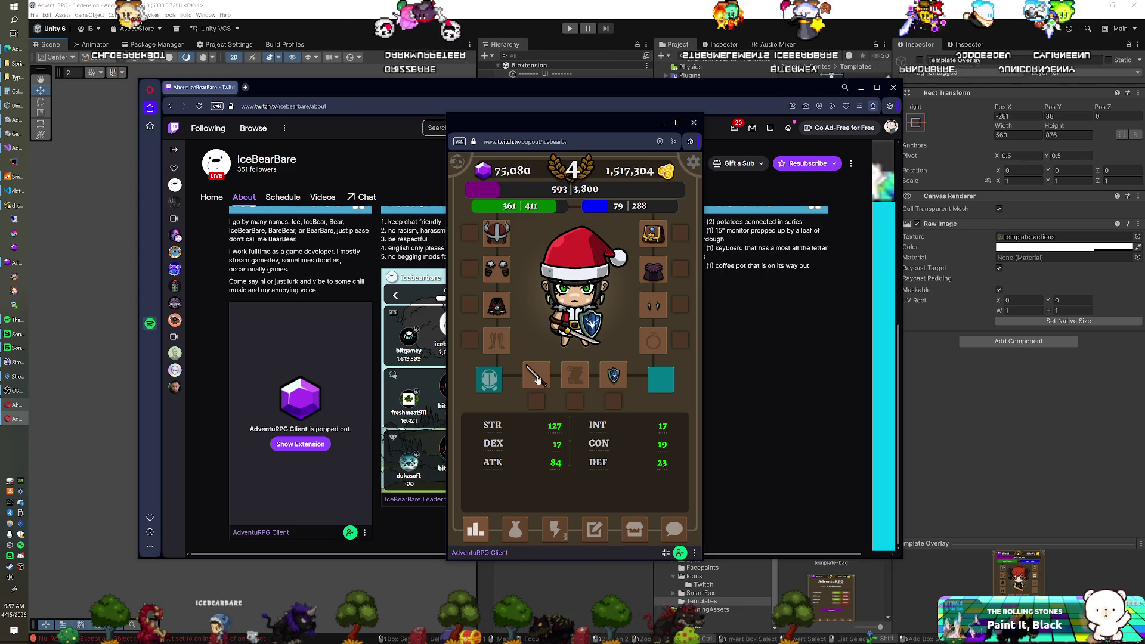
- Unequip the Ninjato sword from the avatar's hand and show the inventory grid
{"action": "left_click", "coordinate": [537, 377]}
{"action": "left_click", "coordinate": [682, 423]}
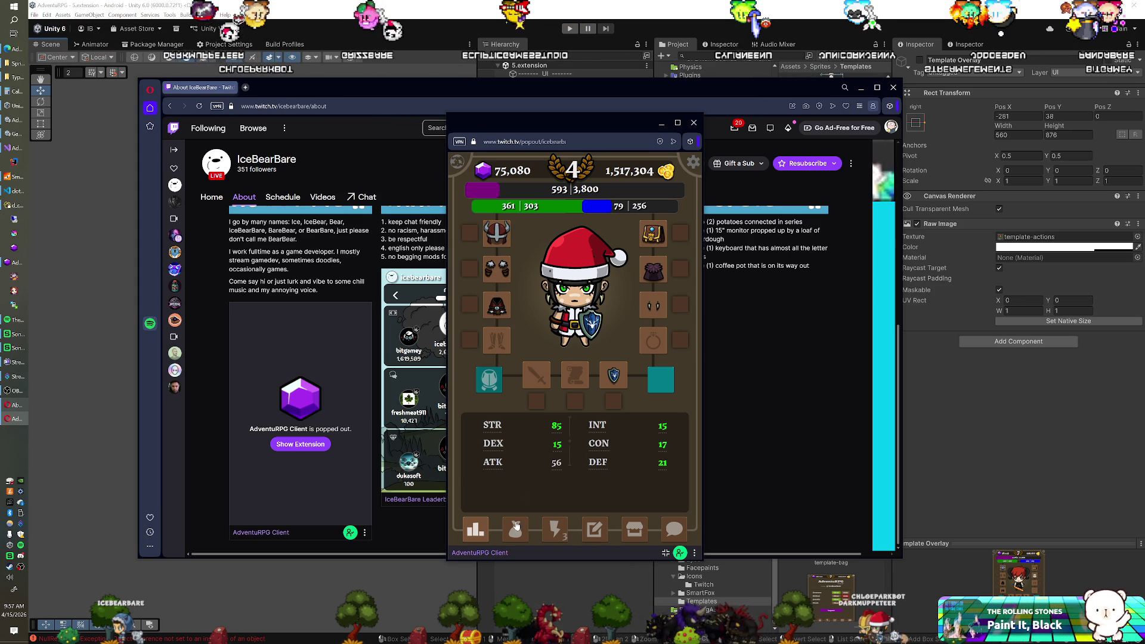
{"action": "left_click", "coordinate": [515, 529]}
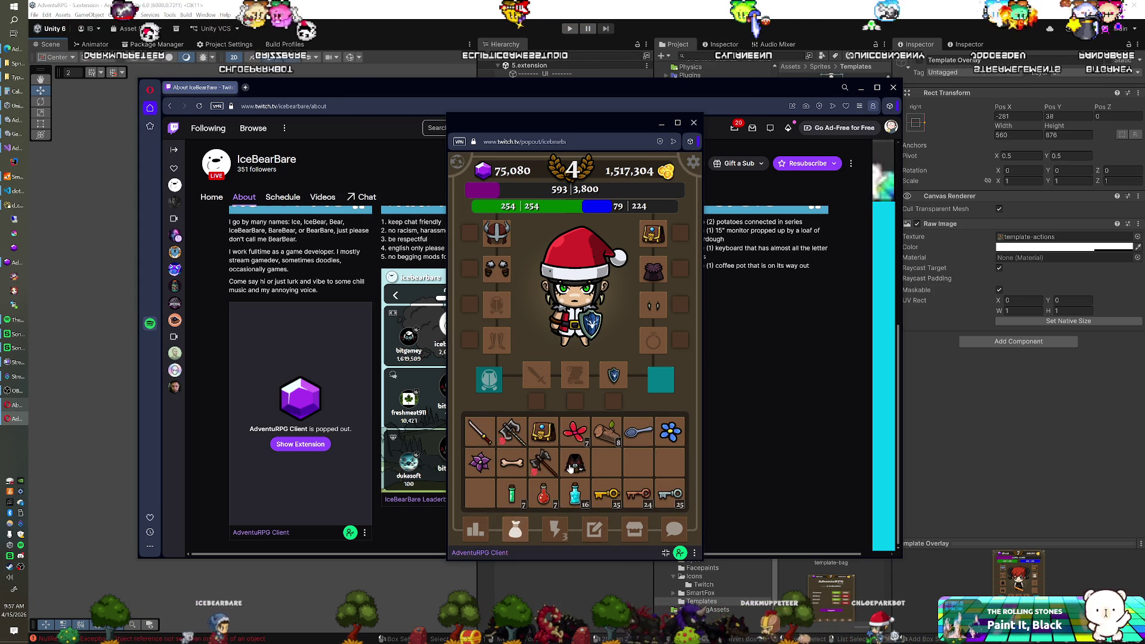
- Move the equipped gloves into the inventory and push the game window off-screen
{"action": "left_click", "coordinate": [693, 163]}
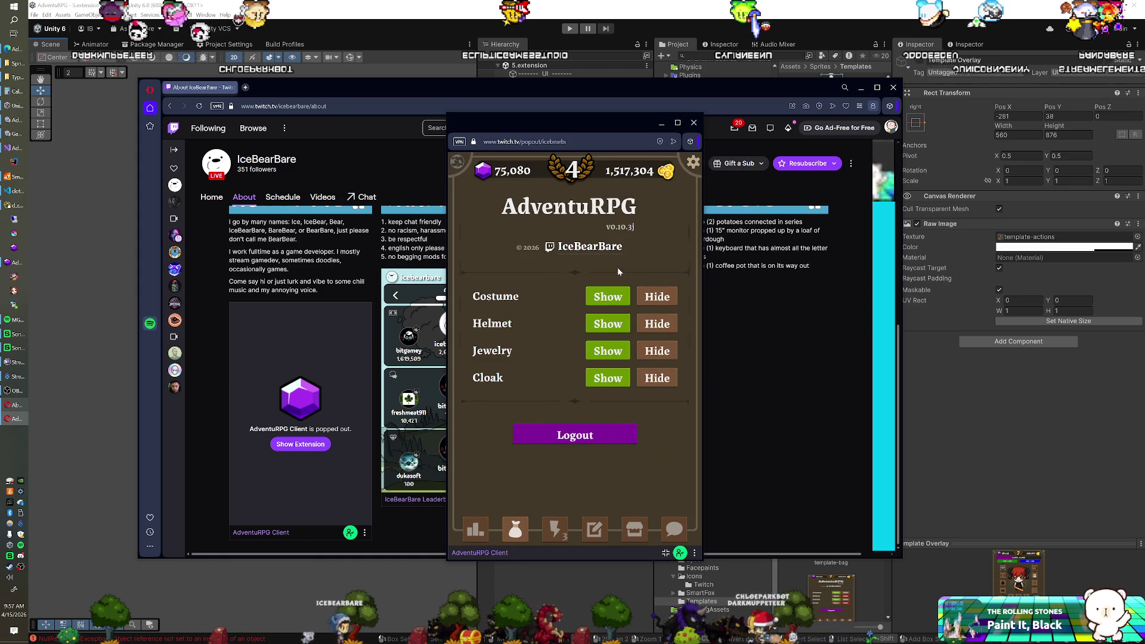
{"action": "left_click", "coordinate": [694, 164]}
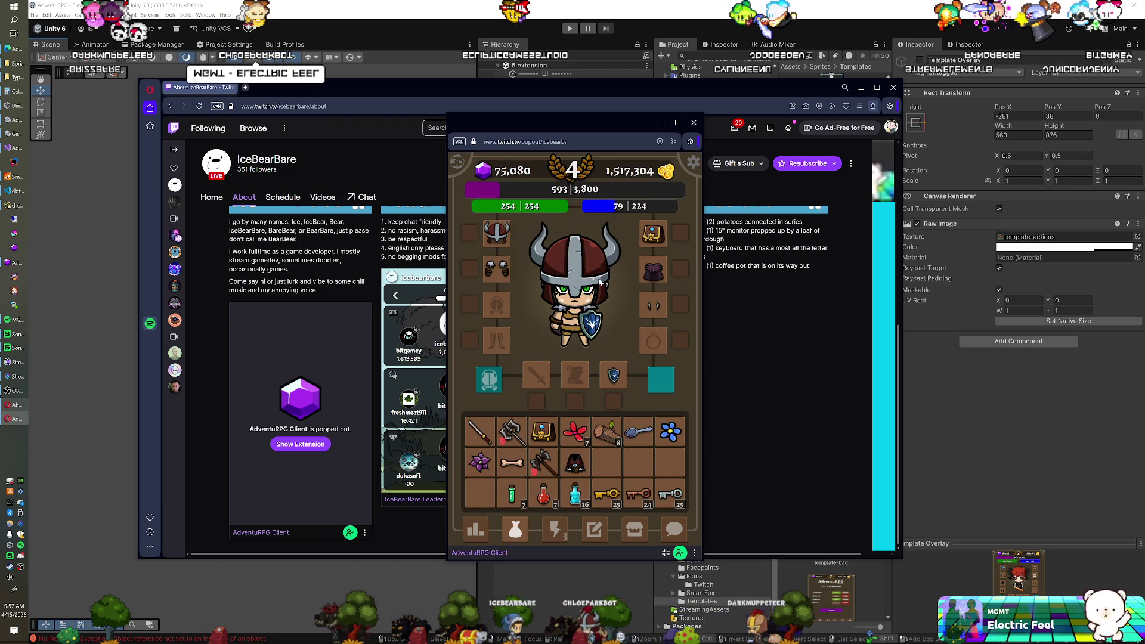
{"action": "left_click_drag", "start_coordinate": [497, 269], "coordinate": [601, 465]}
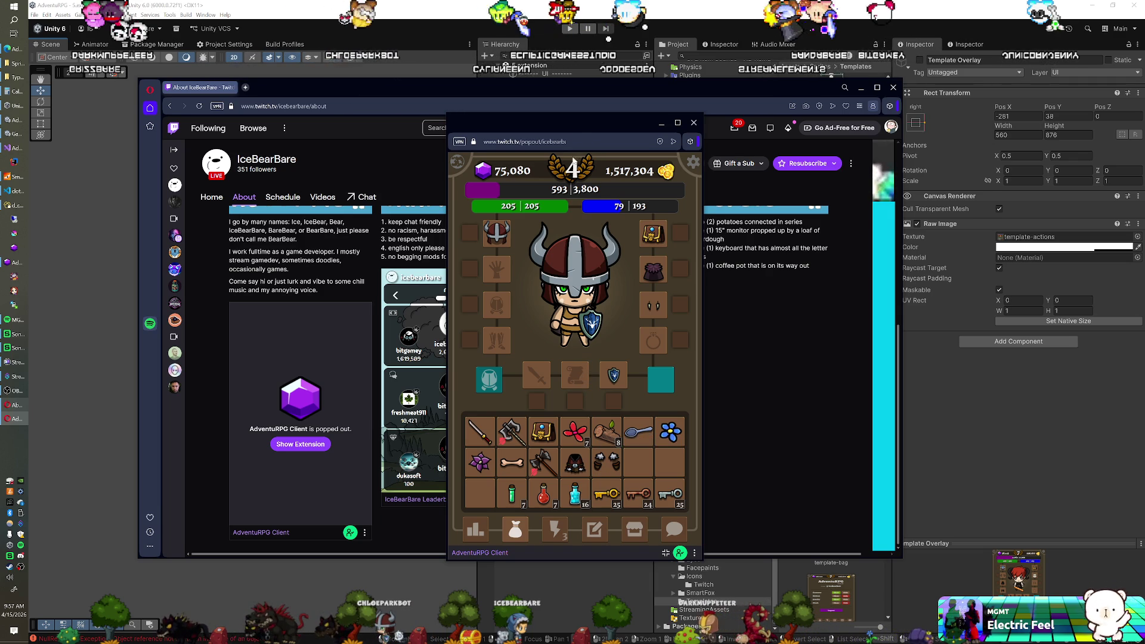
{"action": "left_click_drag", "start_coordinate": [574, 123], "coordinate": [0, 122]}
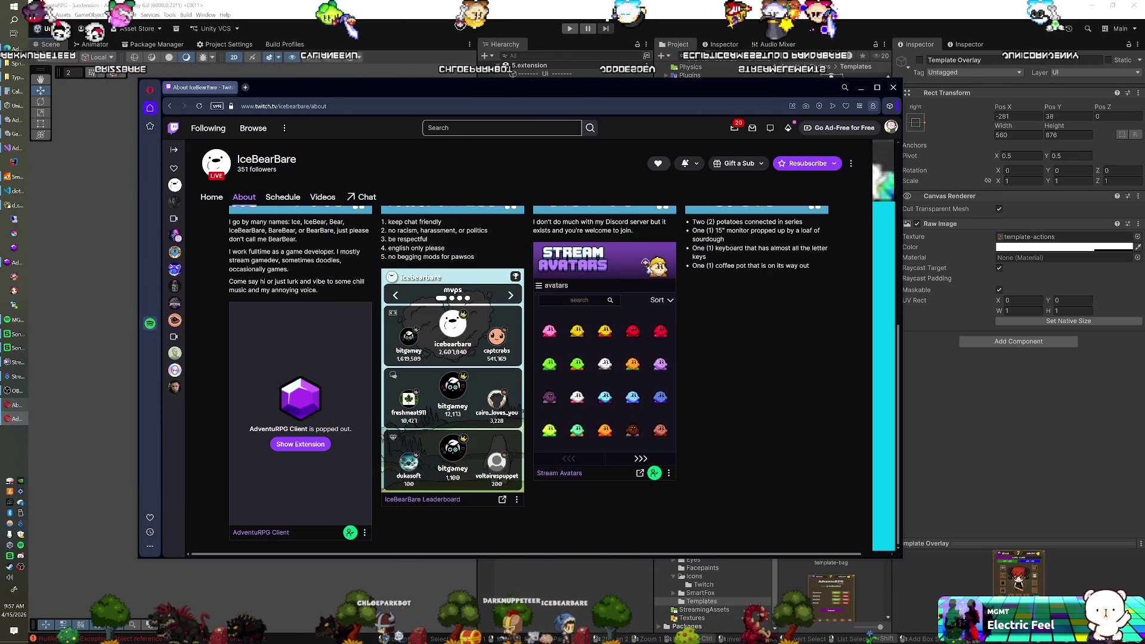
- Expand Arm L and Arm R, duplicate Primary Weapon, and drop the copy under Arm L
{"action": "key", "text": "alt+Tab"}
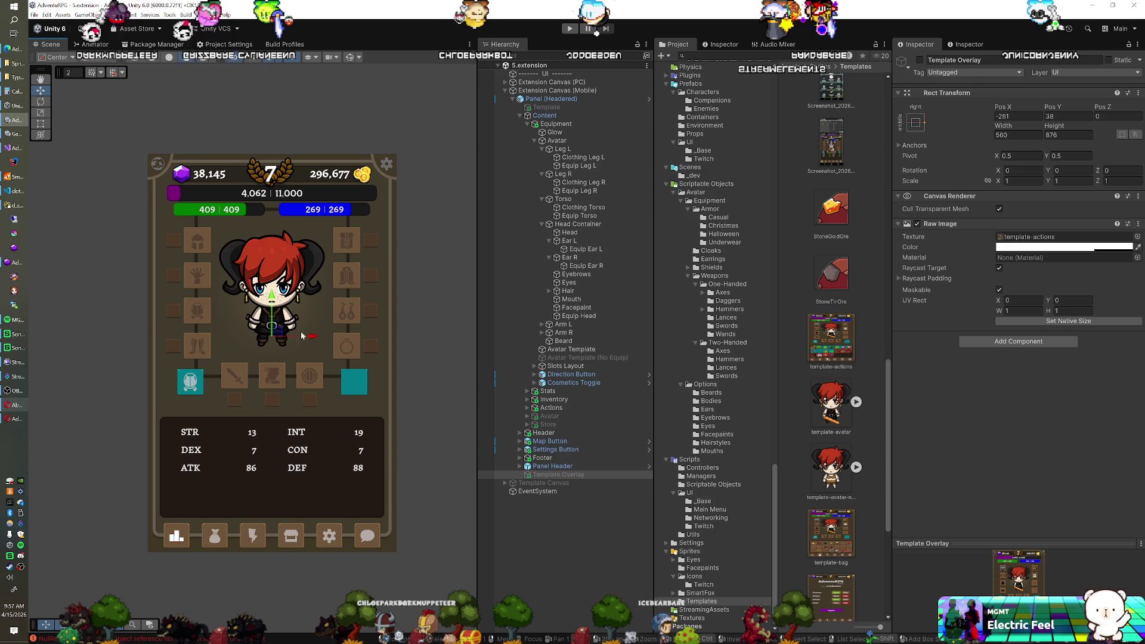
{"action": "scroll", "coordinate": [280, 347], "scroll_direction": "up", "scroll_amount": 1}
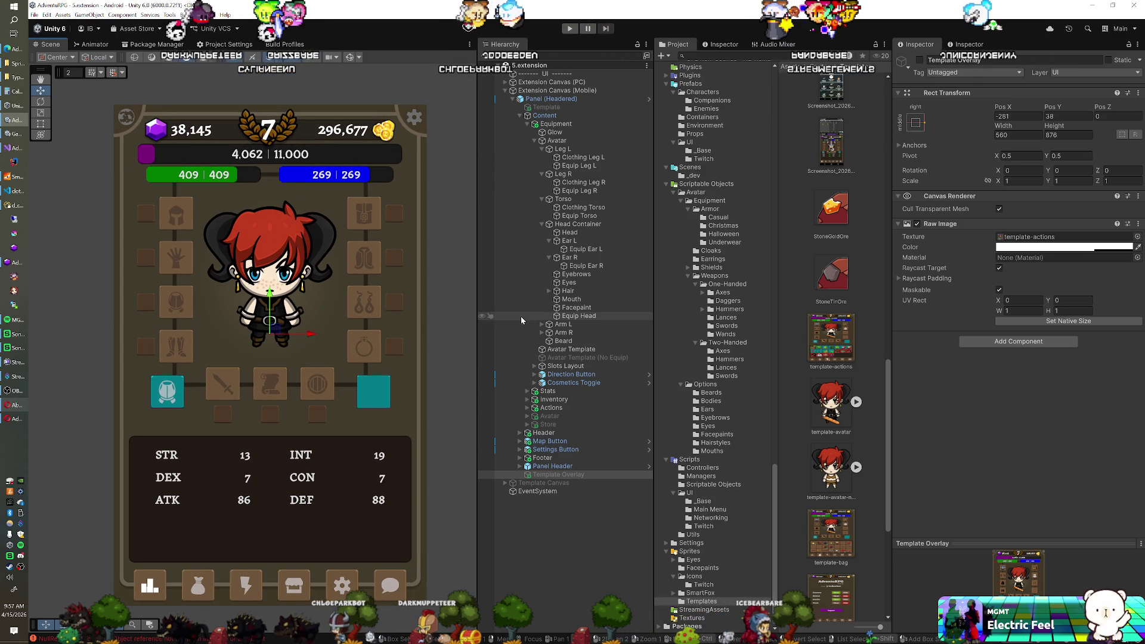
{"action": "left_click", "coordinate": [541, 325]}
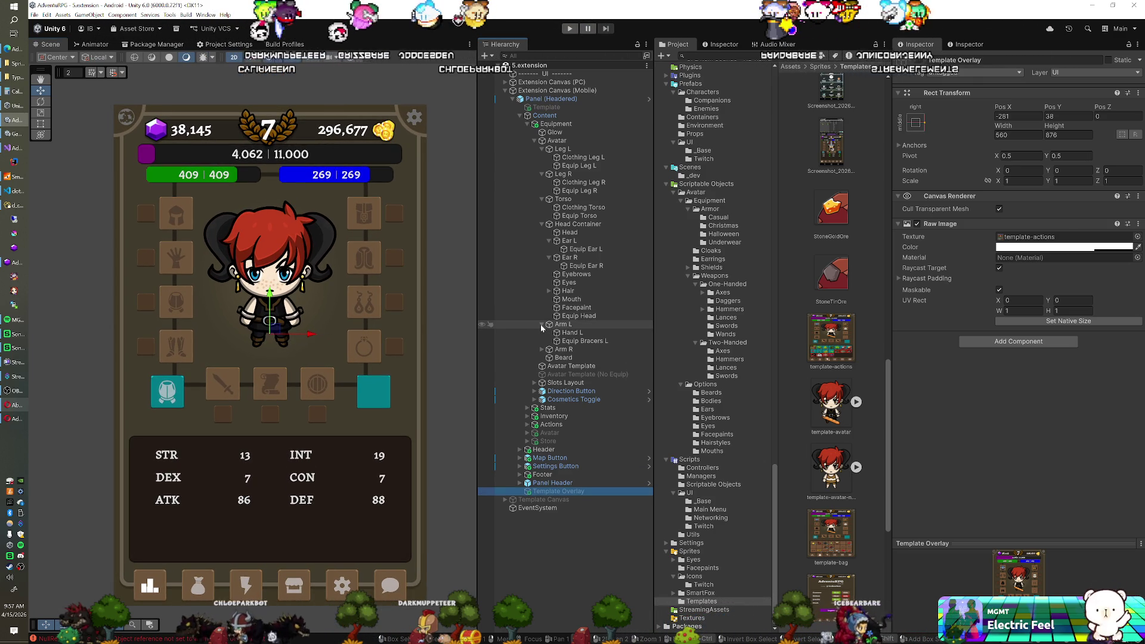
{"action": "left_click", "coordinate": [540, 350]}
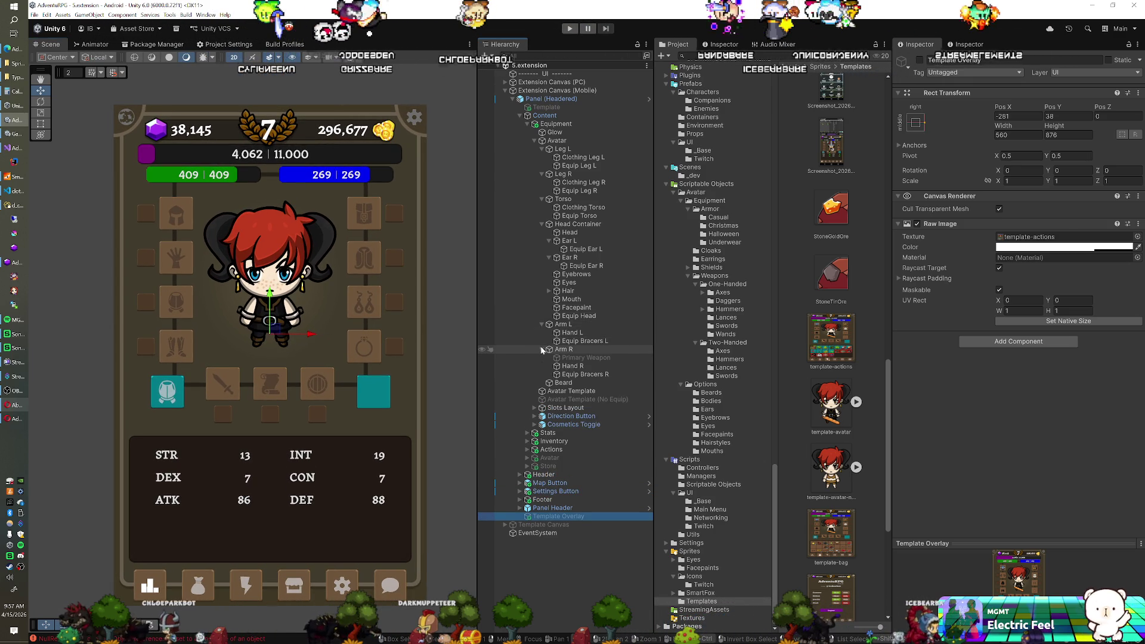
{"action": "left_click", "coordinate": [571, 358]}
{"action": "key", "text": "ctrl+d"}
{"action": "left_click_drag", "start_coordinate": [571, 365], "coordinate": [572, 341]}
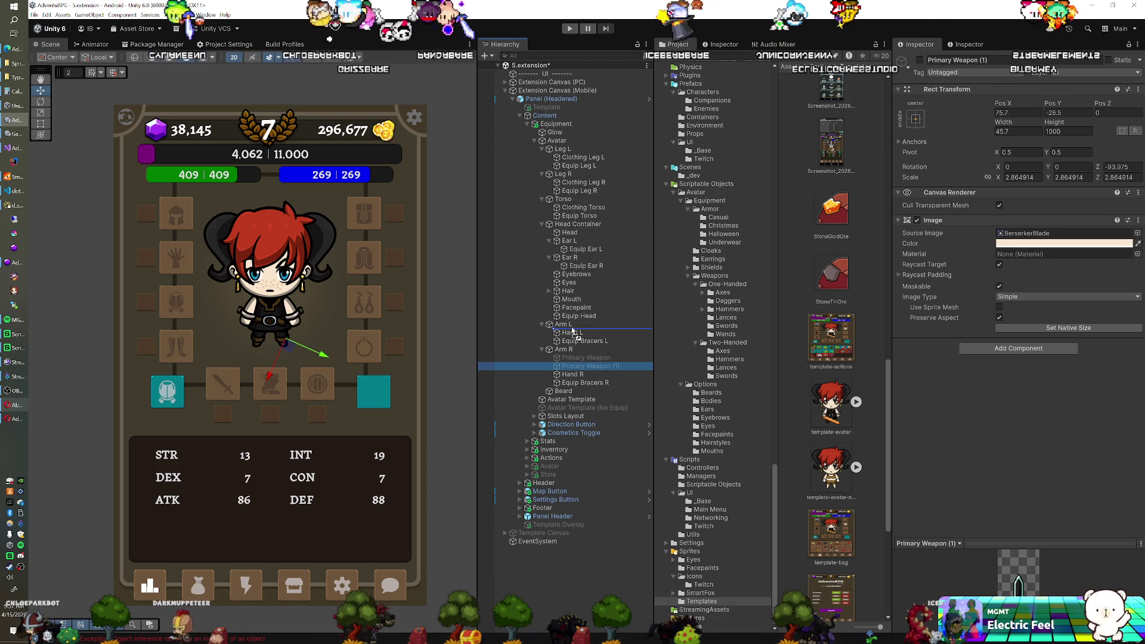
{"action": "left_click_drag", "start_coordinate": [572, 334], "coordinate": [574, 346]}
{"action": "left_click", "coordinate": [581, 365]}
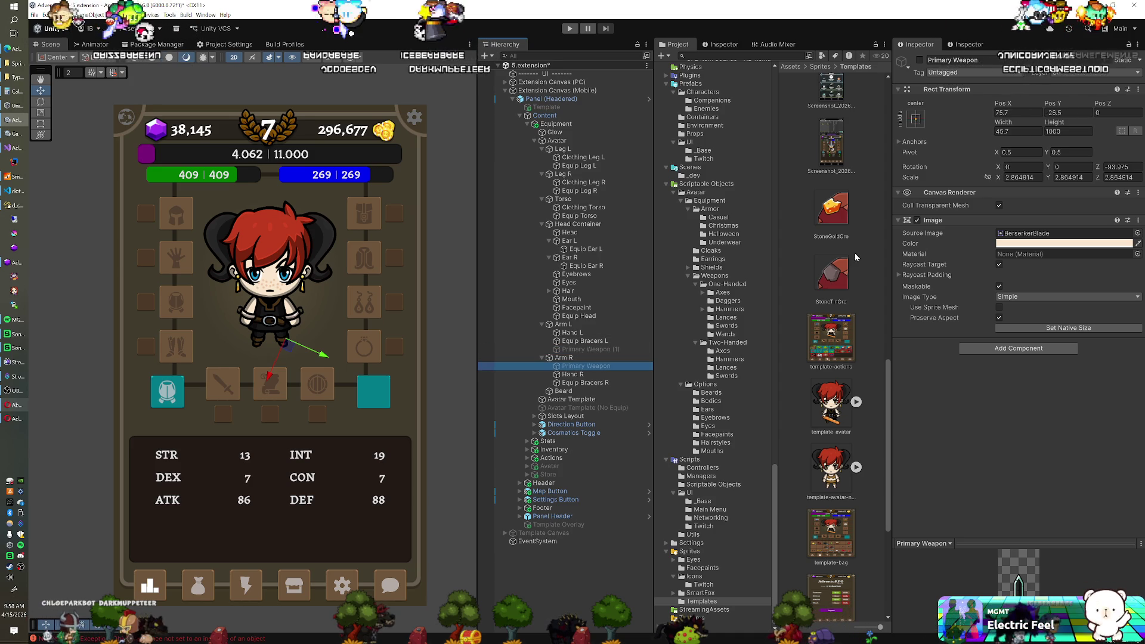
- Copy the original weapon's Rect Transform, paste it onto Primary Weapon (1), then undo it
{"action": "right_click", "coordinate": [938, 91]}
{"action": "mouse_move", "coordinate": [990, 160]}
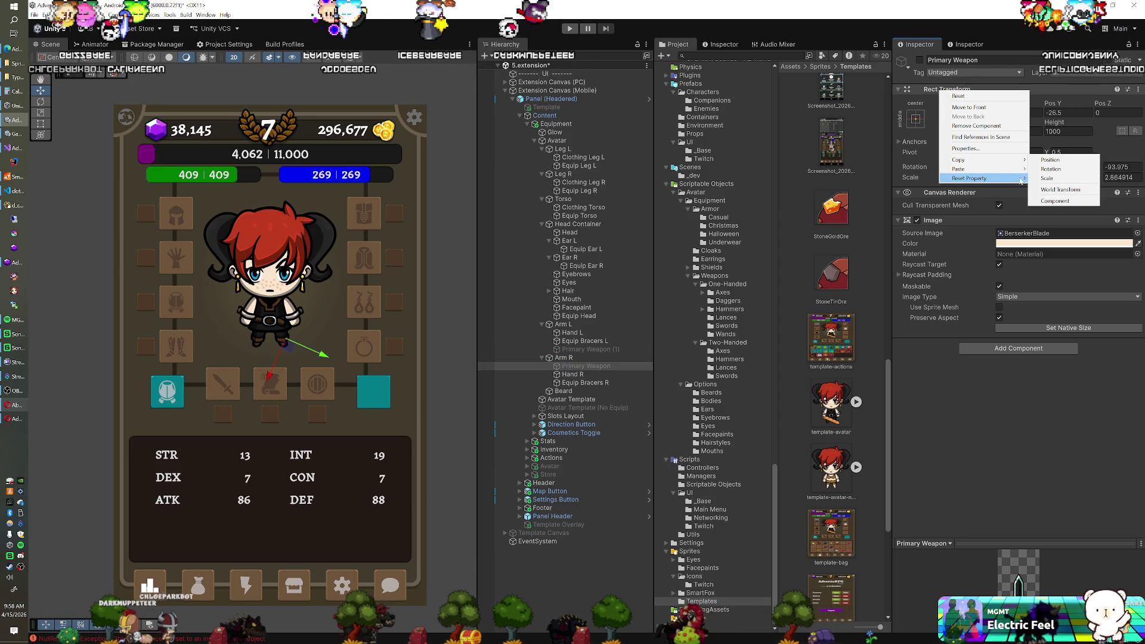
{"action": "left_click", "coordinate": [1039, 202]}
{"action": "left_click", "coordinate": [586, 349]}
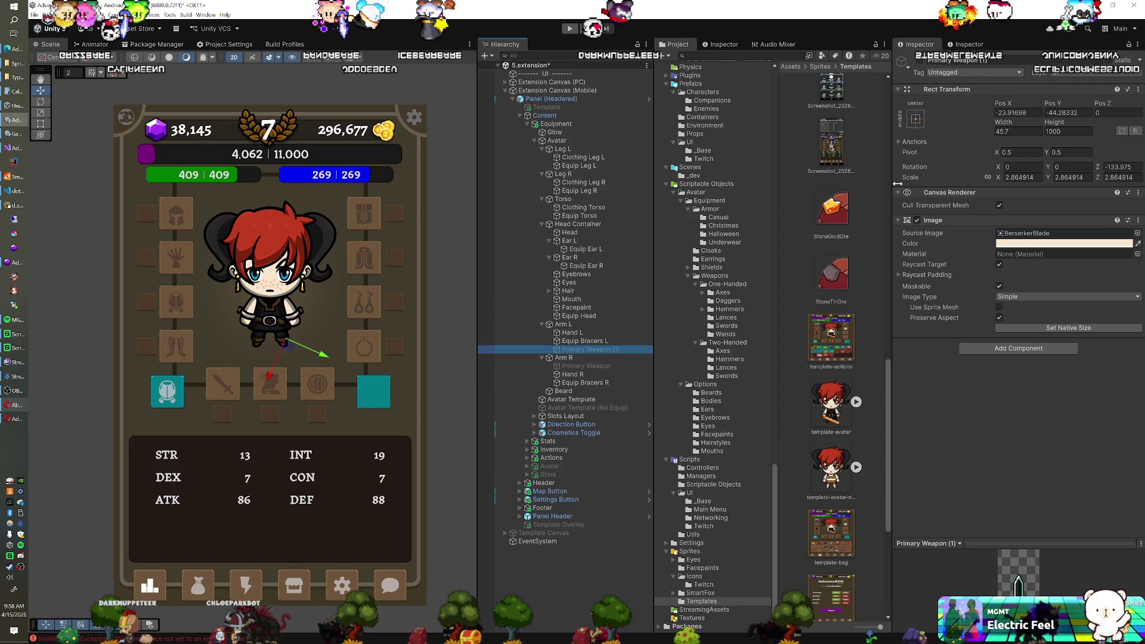
{"action": "right_click", "coordinate": [945, 89]}
{"action": "mouse_move", "coordinate": [989, 168]}
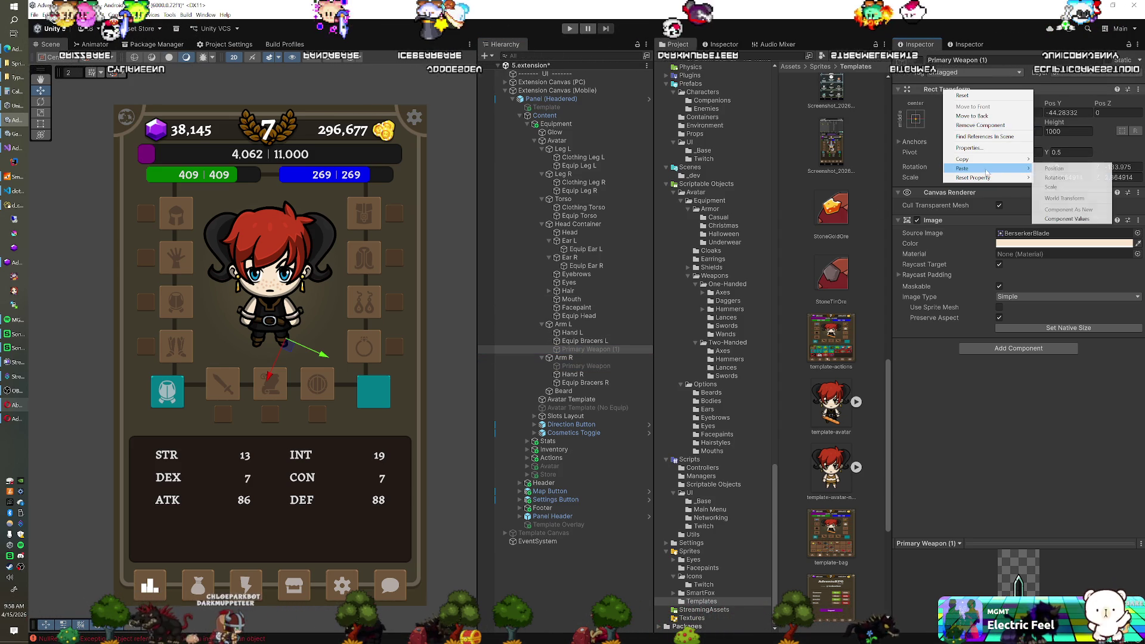
{"action": "left_click", "coordinate": [1067, 219]}
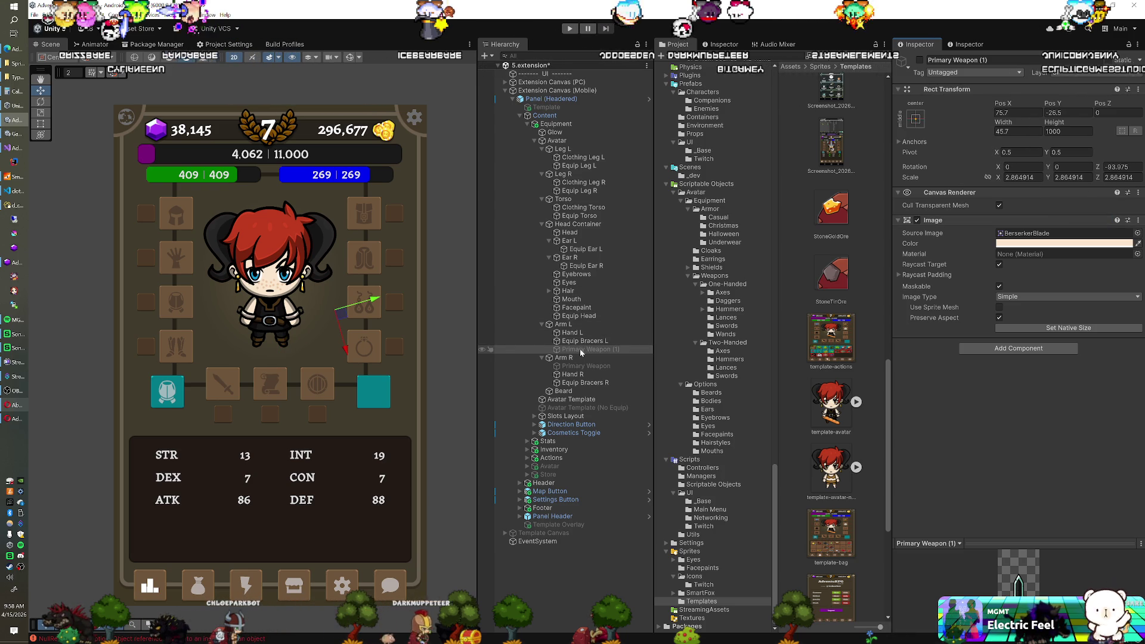
{"action": "key", "text": "ctrl+z"}
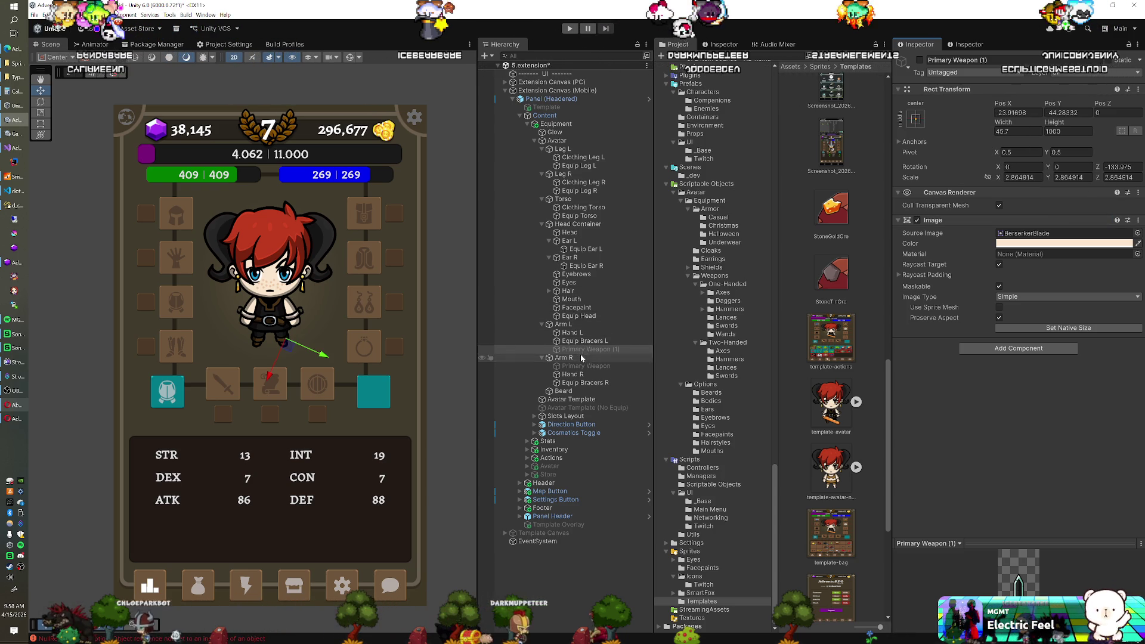
- Put Primary Weapon (1) back under Arm L and set its Z rotation to -20
{"action": "left_click", "coordinate": [580, 352]}
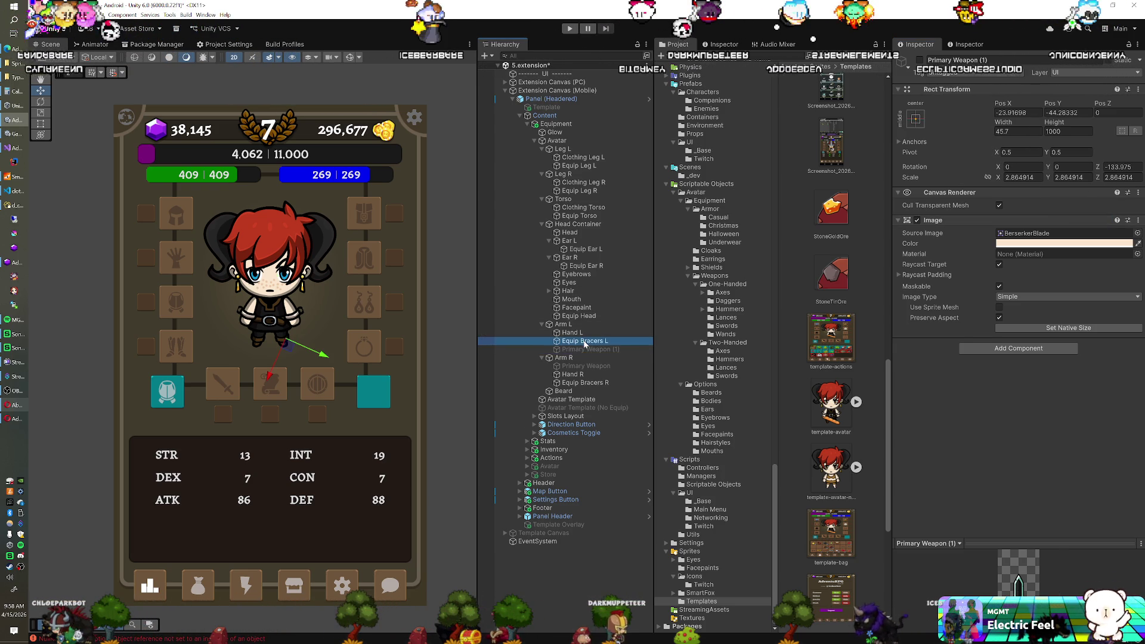
{"action": "left_click_drag", "start_coordinate": [581, 349], "coordinate": [566, 143]}
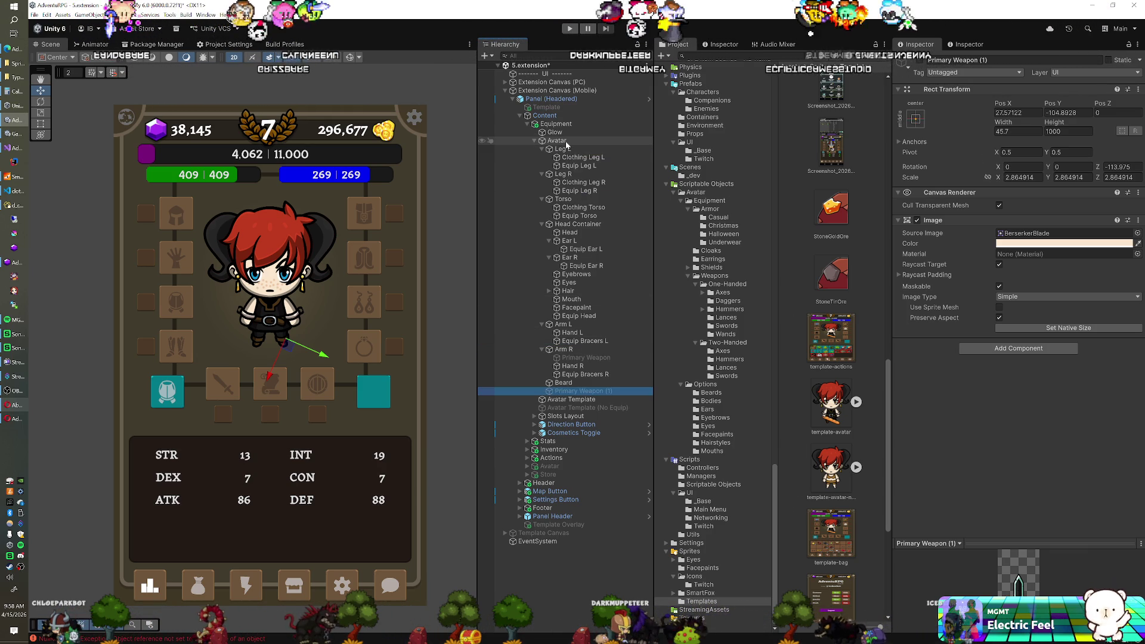
{"action": "left_click", "coordinate": [1100, 171]}
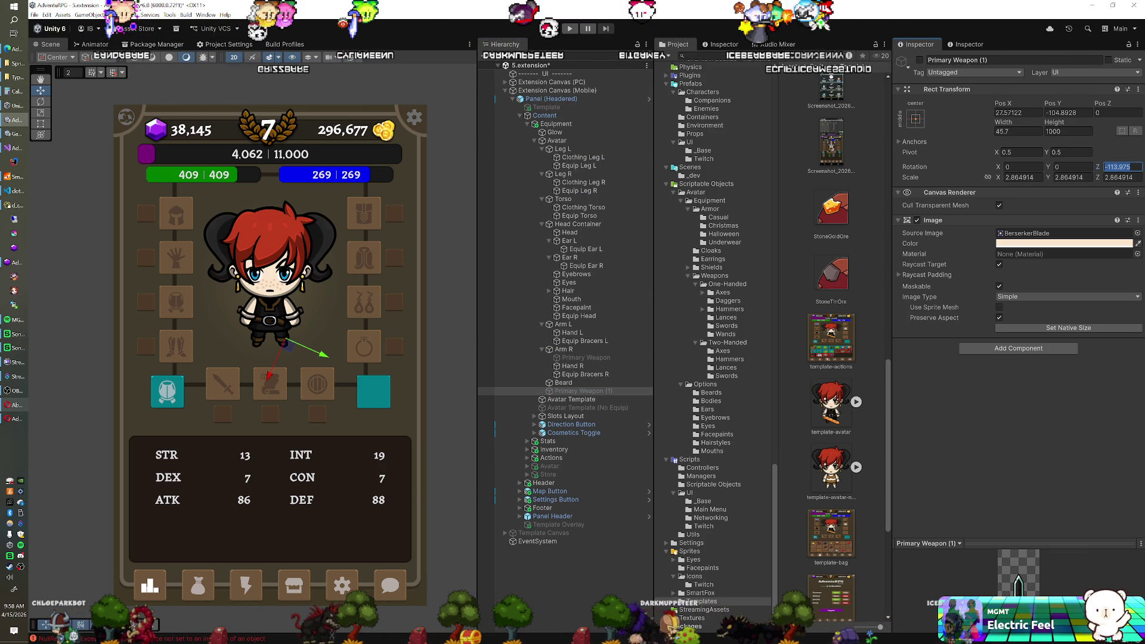
{"action": "type", "text": "0"}
{"action": "left_click_drag", "start_coordinate": [576, 391], "coordinate": [576, 349]}
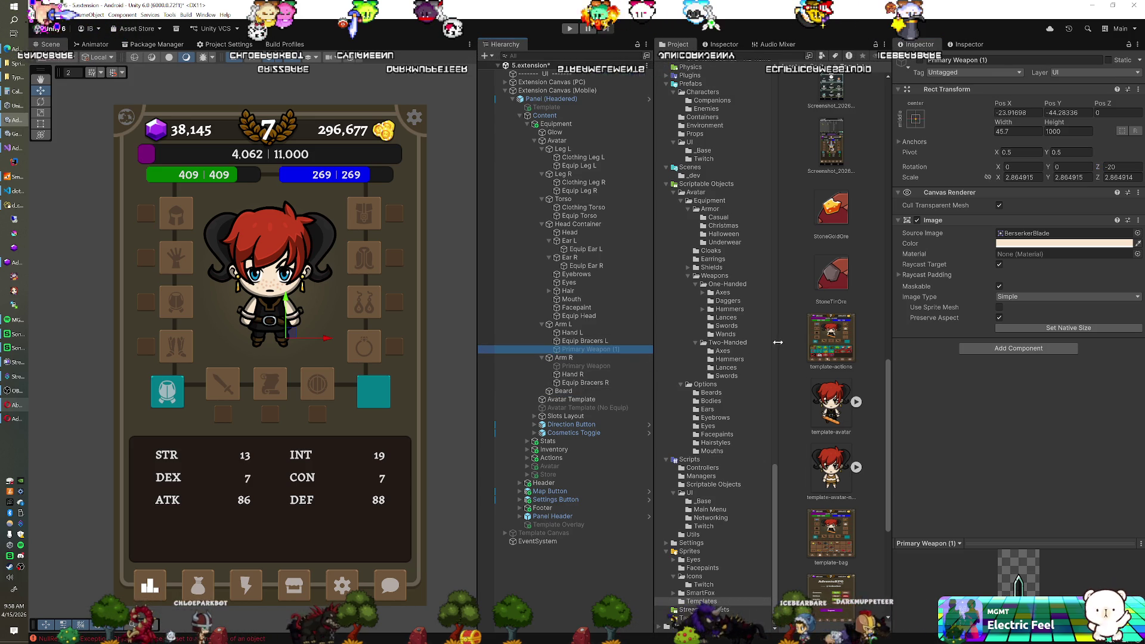
{"action": "scroll", "coordinate": [715, 357], "scroll_direction": "up", "scroll_amount": 1}
{"action": "scroll", "coordinate": [716, 358], "scroll_direction": "down", "scroll_amount": 1}
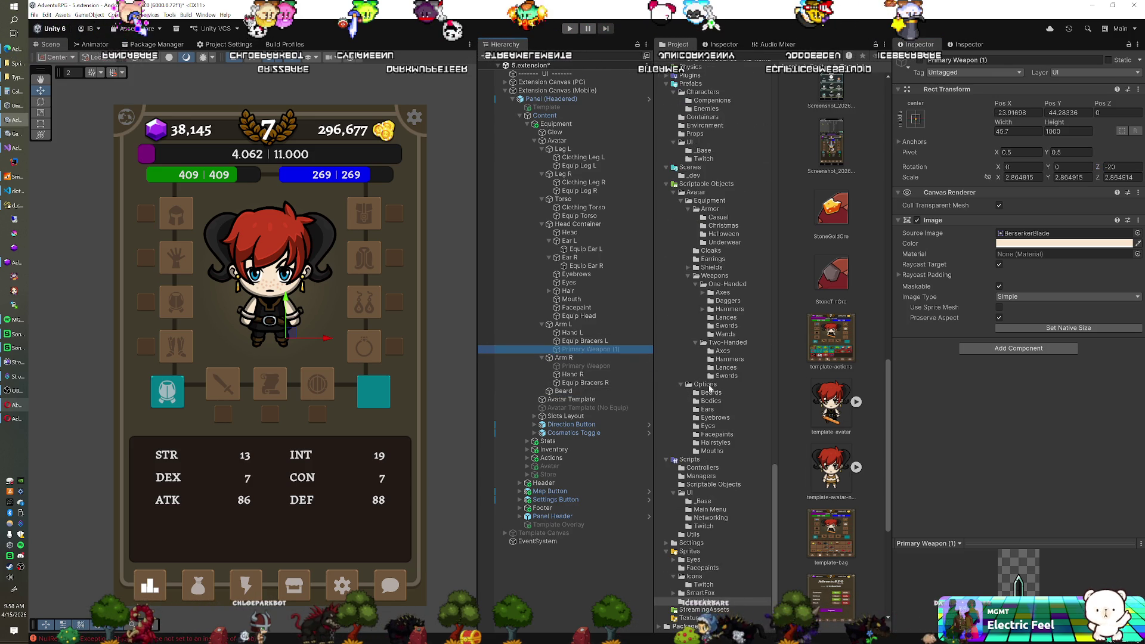
{"action": "scroll", "coordinate": [711, 384], "scroll_direction": "up", "scroll_amount": 9}
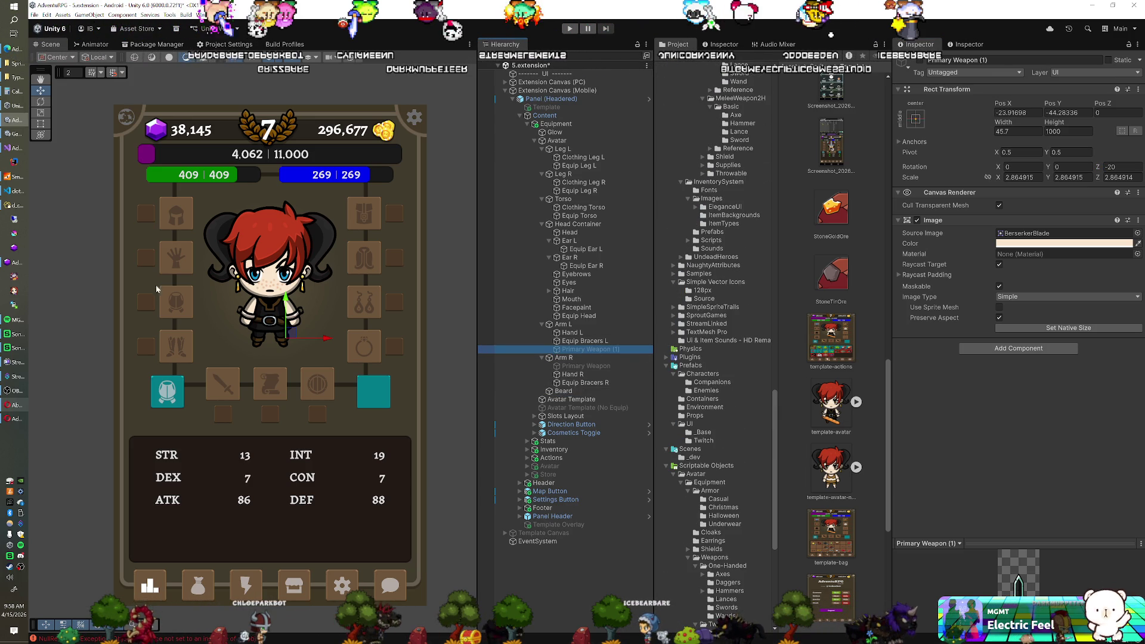
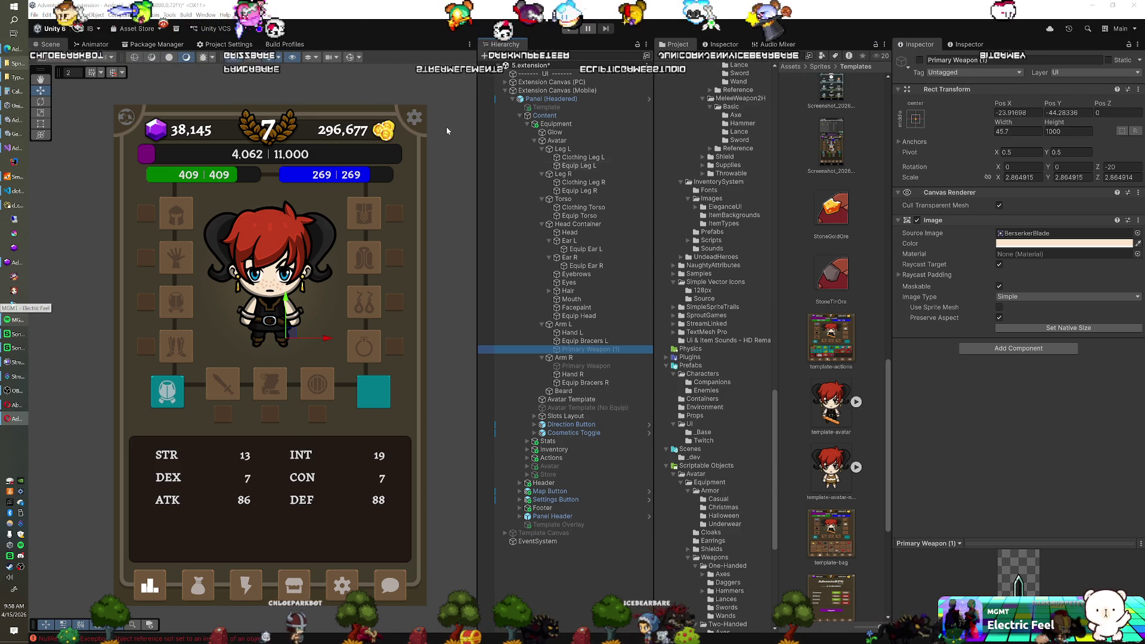
- Open the Shields folder under Scriptable Objects in the Project window
{"action": "scroll", "coordinate": [706, 381], "scroll_direction": "down", "scroll_amount": 2}
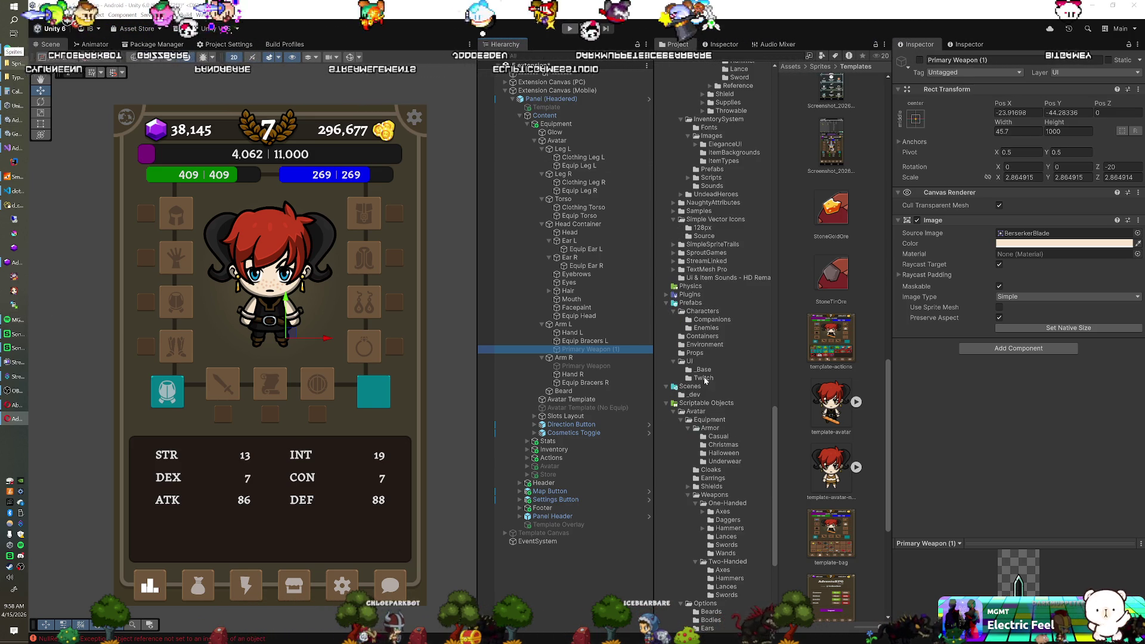
{"action": "scroll", "coordinate": [705, 381], "scroll_direction": "down", "scroll_amount": 2}
{"action": "scroll", "coordinate": [705, 383], "scroll_direction": "down", "scroll_amount": 2}
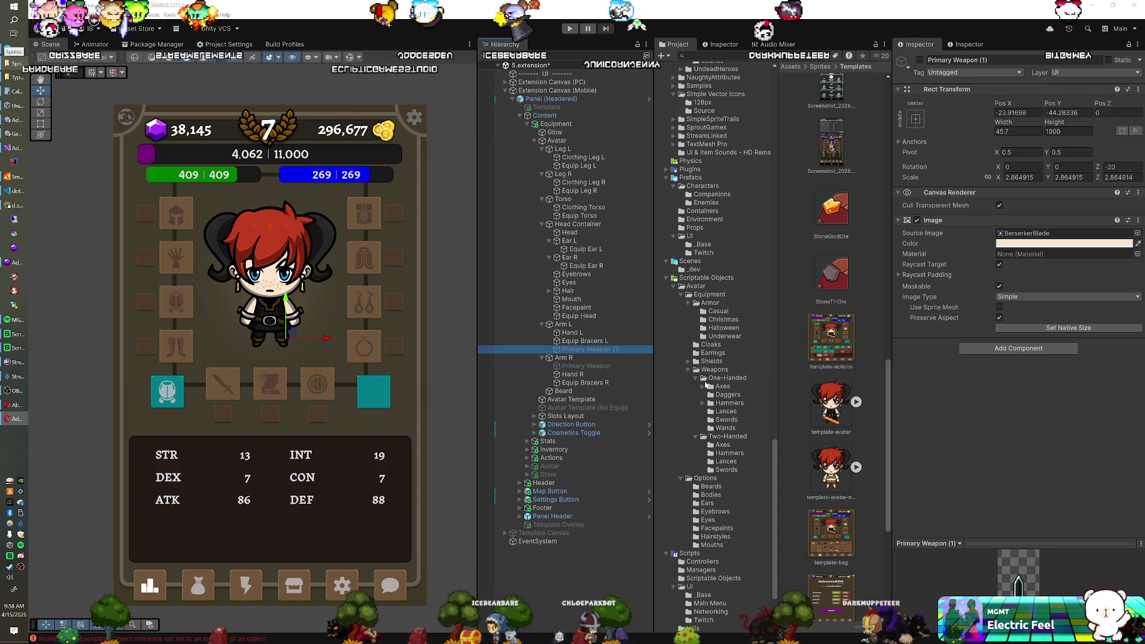
{"action": "left_click", "coordinate": [709, 362]}
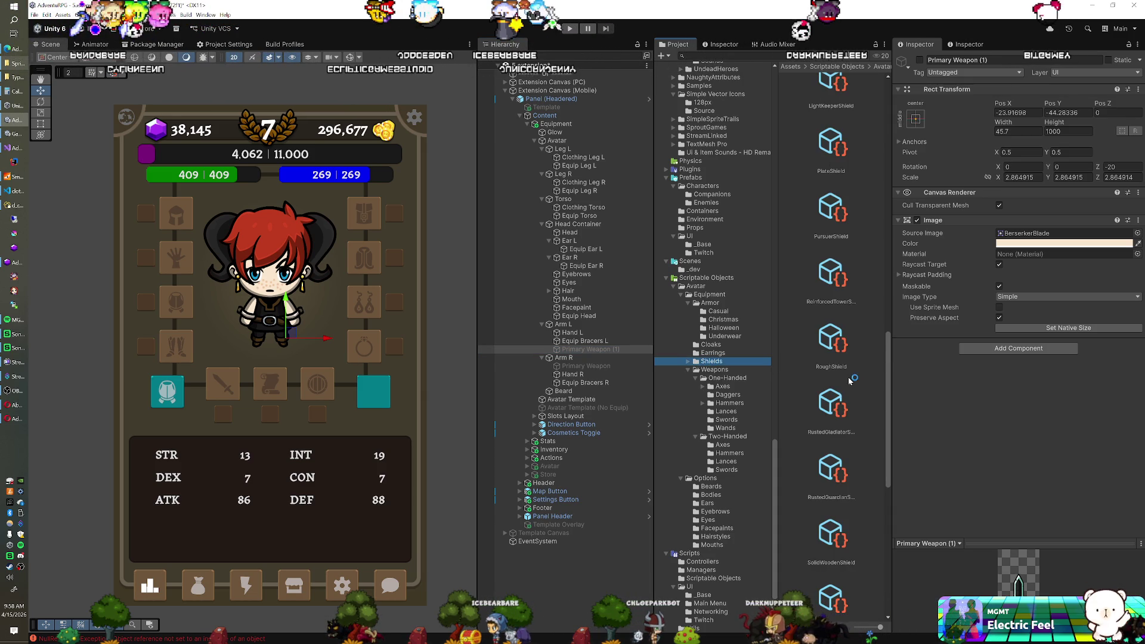
{"action": "scroll", "coordinate": [842, 370], "scroll_direction": "up", "scroll_amount": 10}
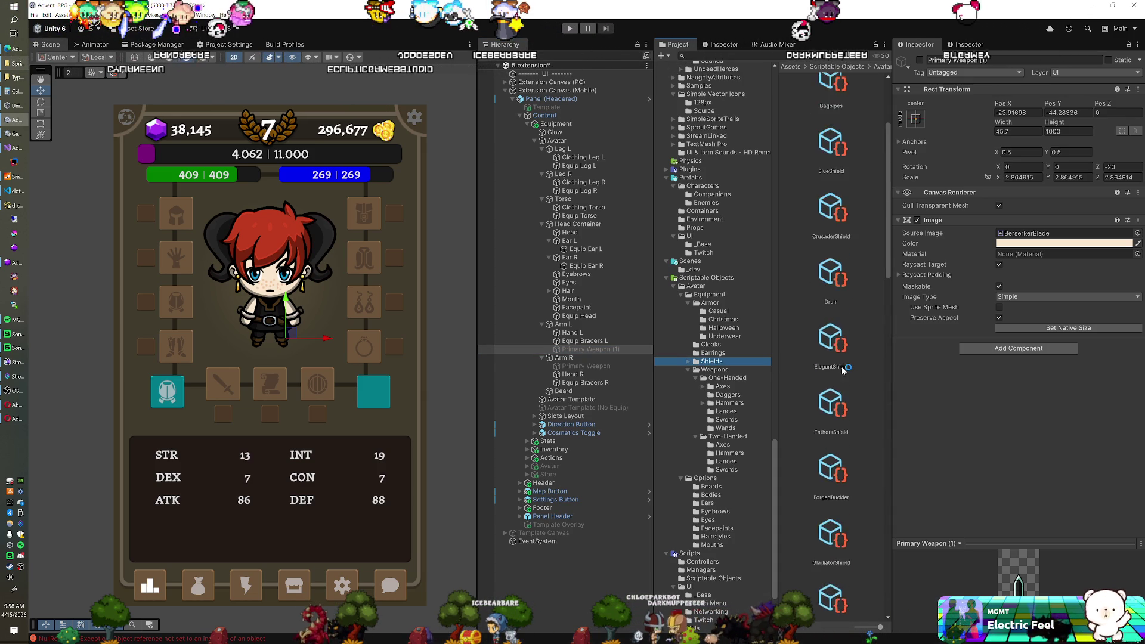
{"action": "scroll", "coordinate": [842, 370], "scroll_direction": "up", "scroll_amount": 1}
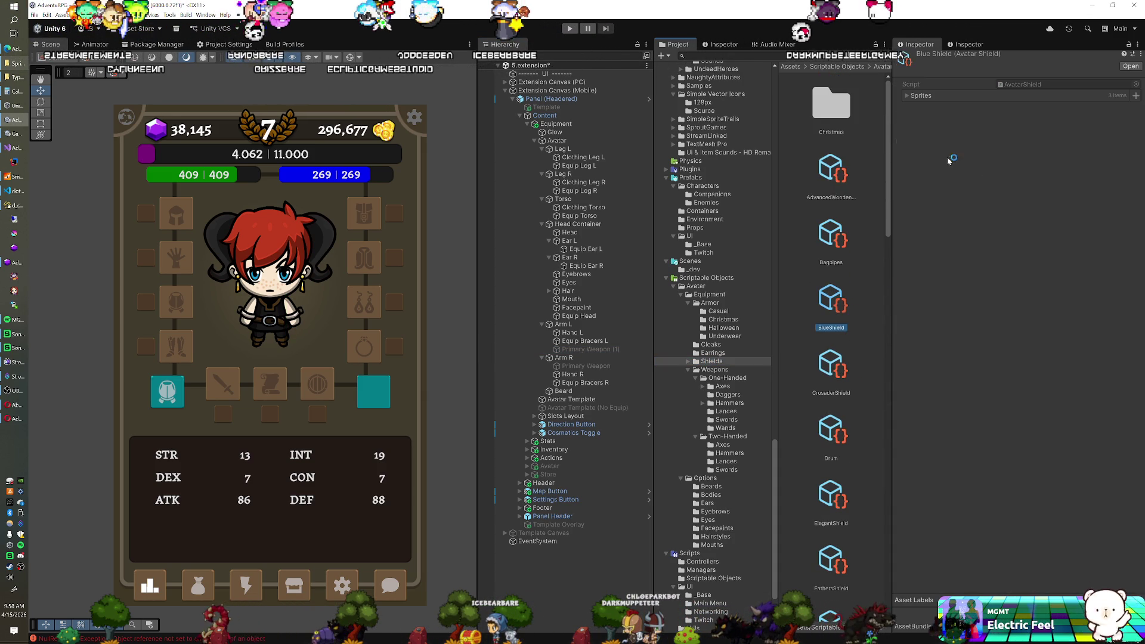
- Give Primary Weapon (1) the Blue Shield's Front sprite as Source Image and enable the copy
{"action": "left_click", "coordinate": [993, 109]}
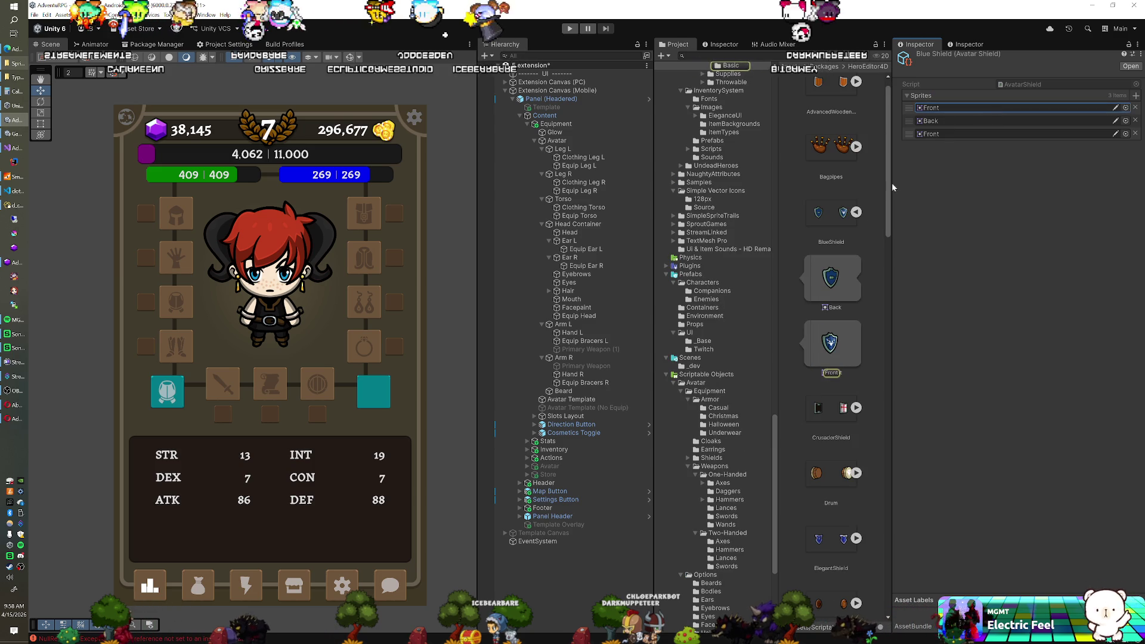
{"action": "left_click", "coordinate": [594, 351]}
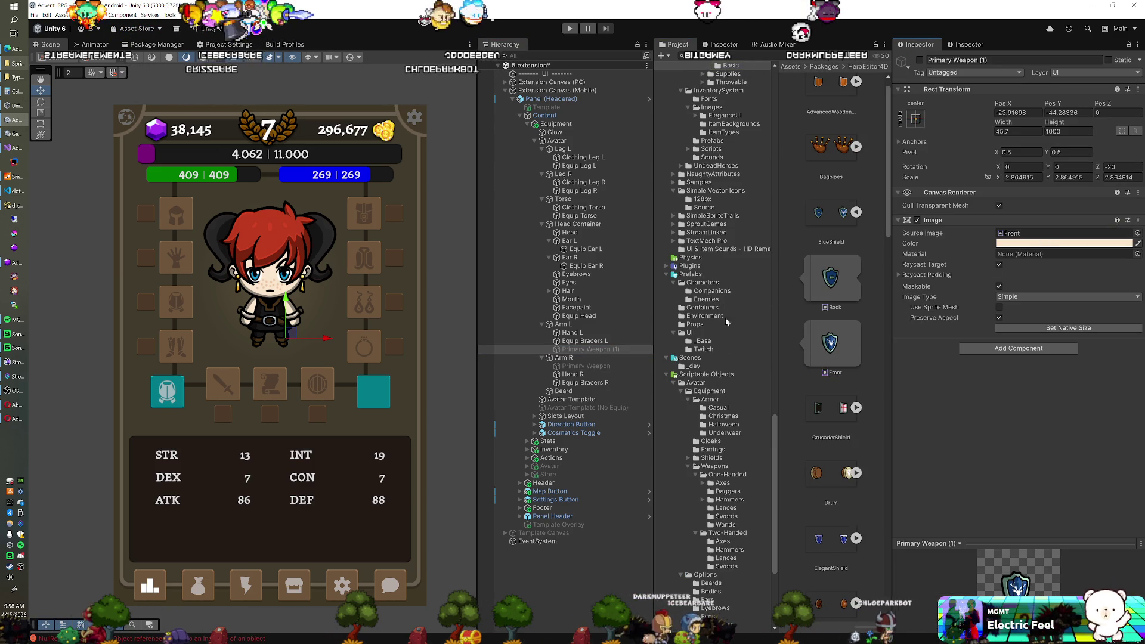
{"action": "left_click", "coordinate": [920, 60]}
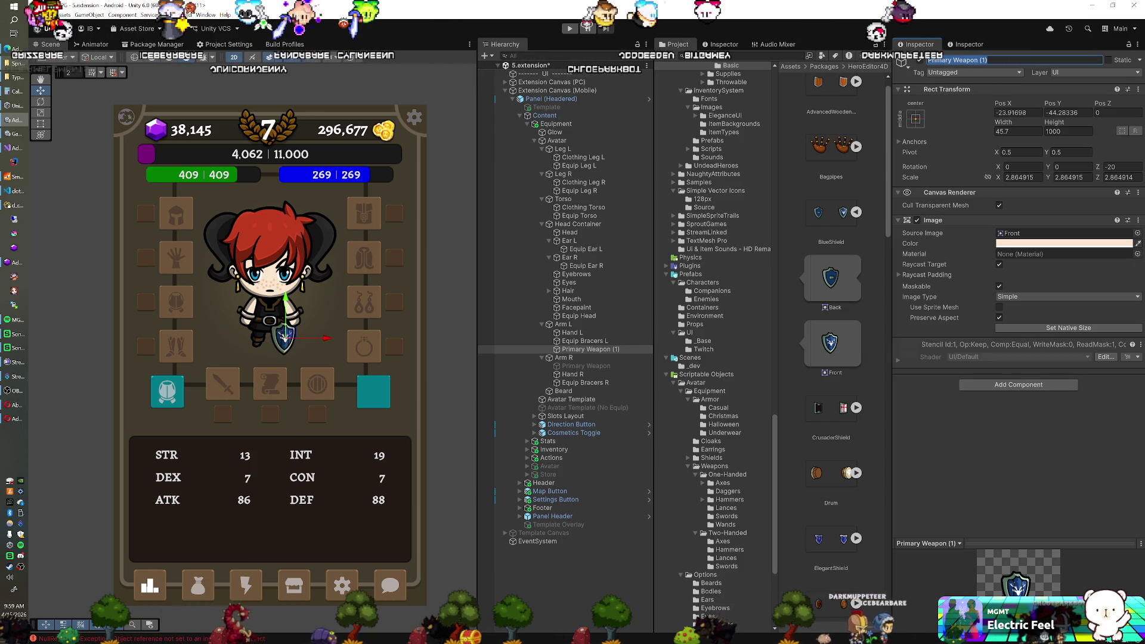
- Rename the copy 'Shield', set its width to about 61.7, and move it to -7.2, -17
{"action": "type", "text": "Shield"}
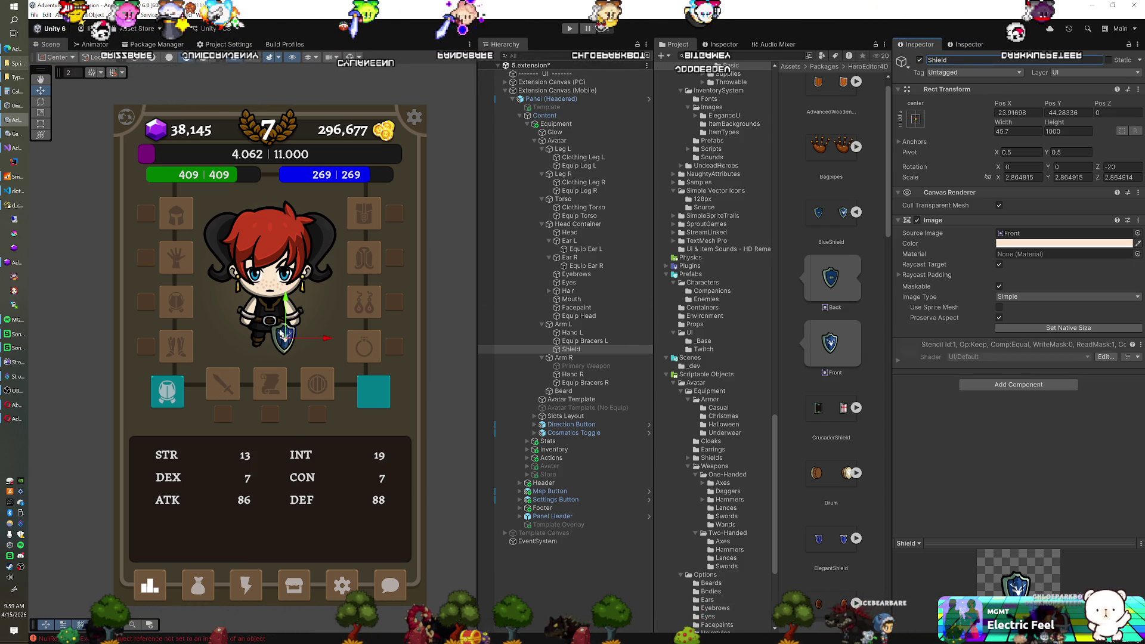
{"action": "left_click", "coordinate": [1007, 130]}
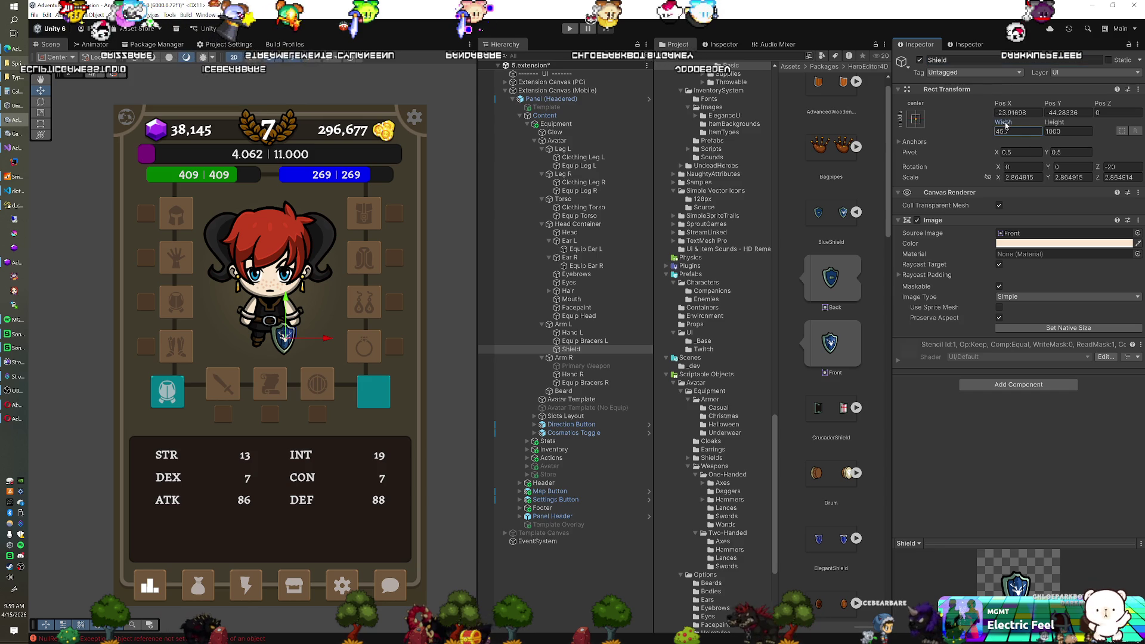
{"action": "left_click_drag", "start_coordinate": [1040, 124], "coordinate": [1029, 128]}
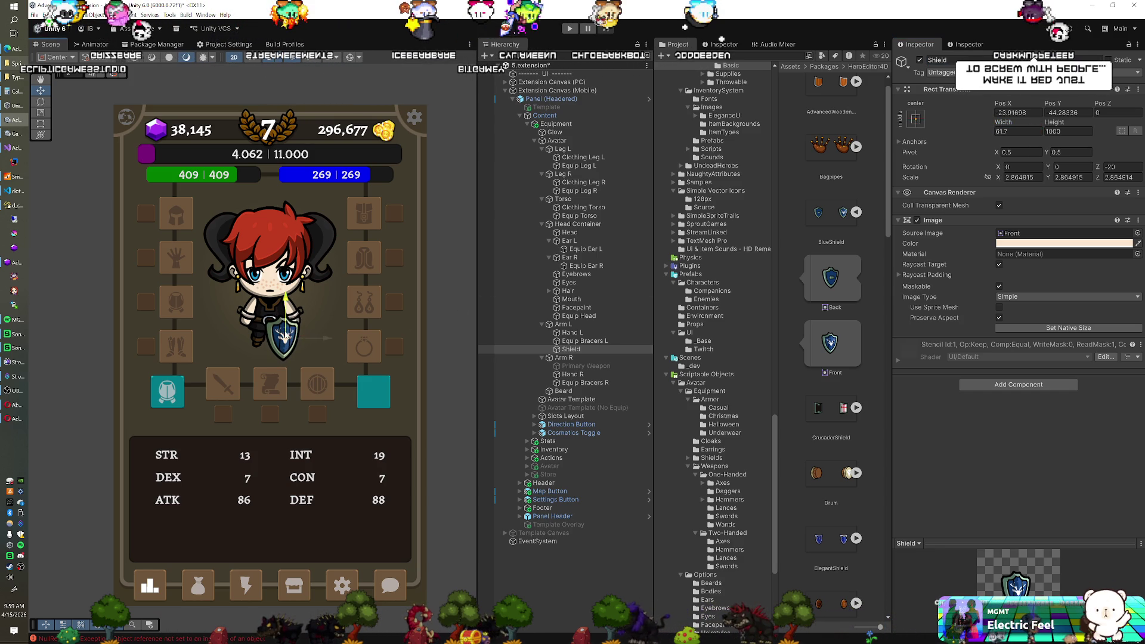
{"action": "left_click_drag", "start_coordinate": [286, 336], "coordinate": [290, 319]}
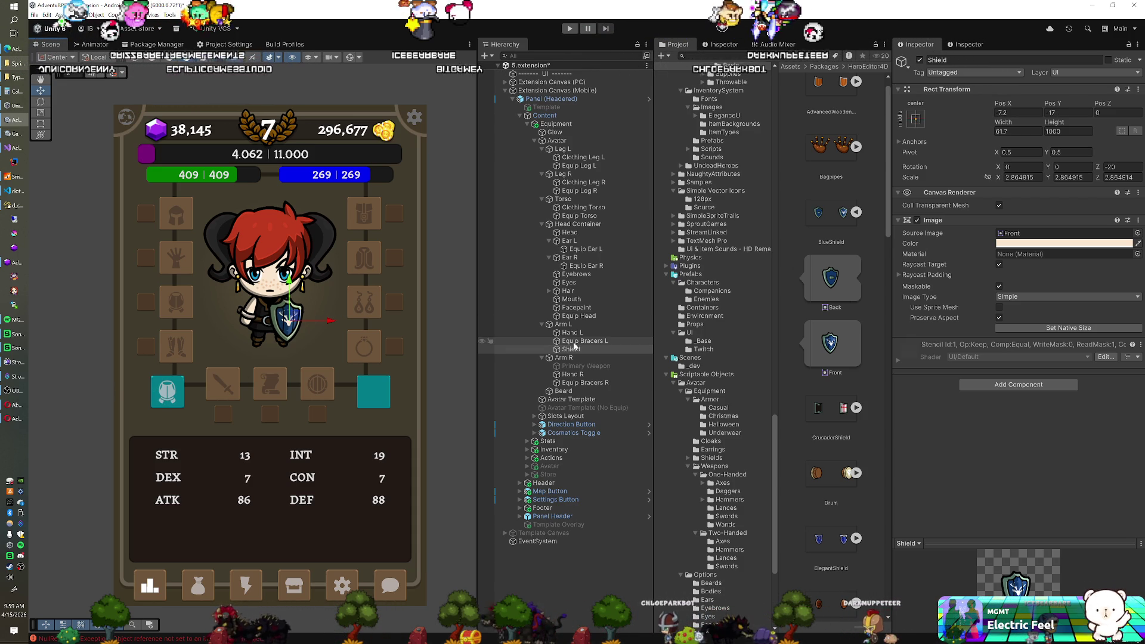
- Hide Equip Torso, undo a trial width change on Equip Bracers L, and reselect Shield
{"action": "left_click", "coordinate": [583, 215]}
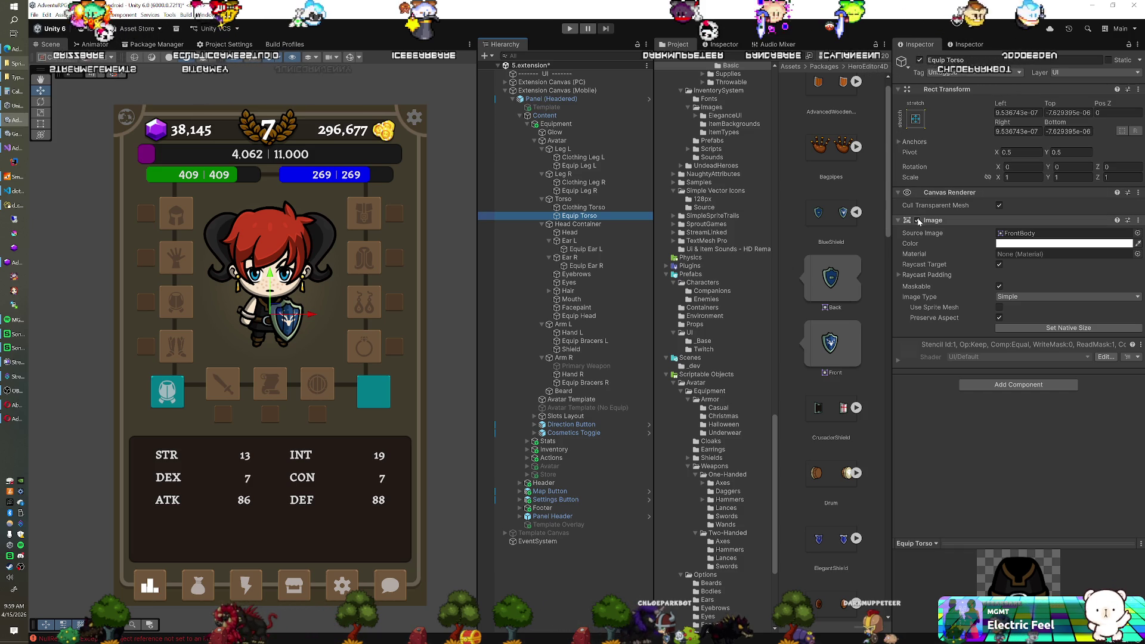
{"action": "left_click", "coordinate": [920, 61]}
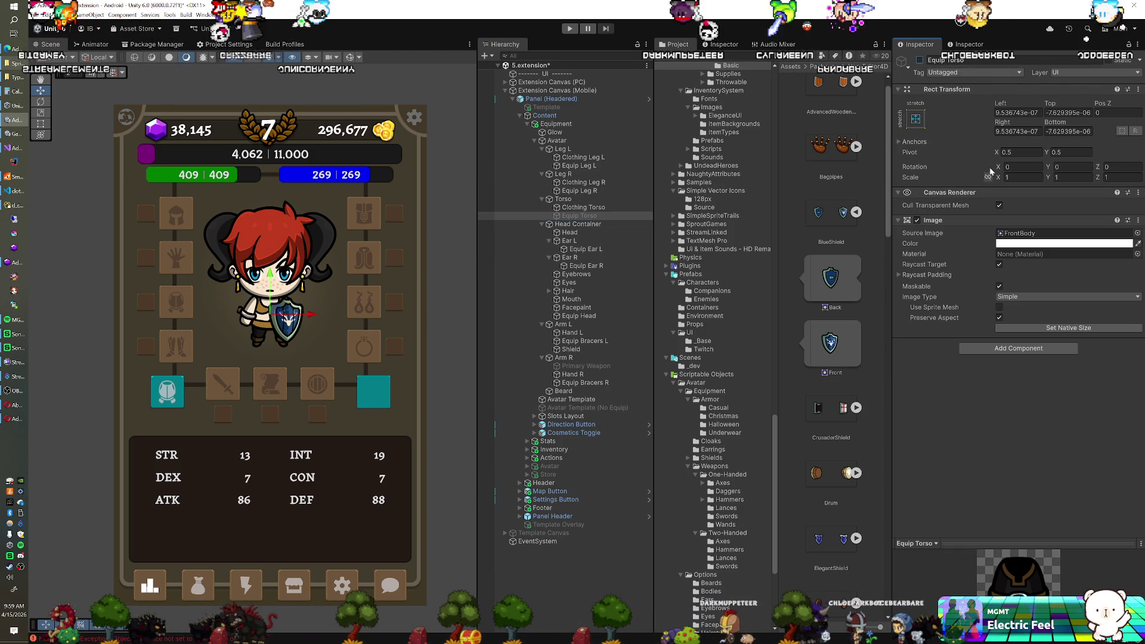
{"action": "left_click", "coordinate": [604, 341]}
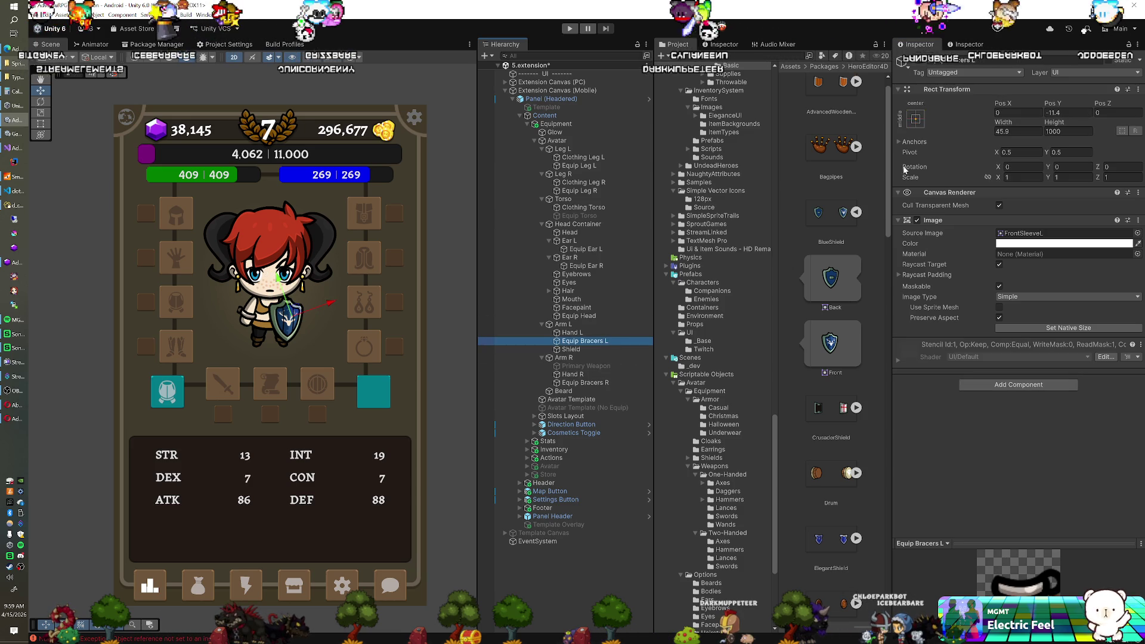
{"action": "left_click_drag", "start_coordinate": [1006, 125], "coordinate": [945, 129]}
{"action": "key", "text": "ctrl+z"}
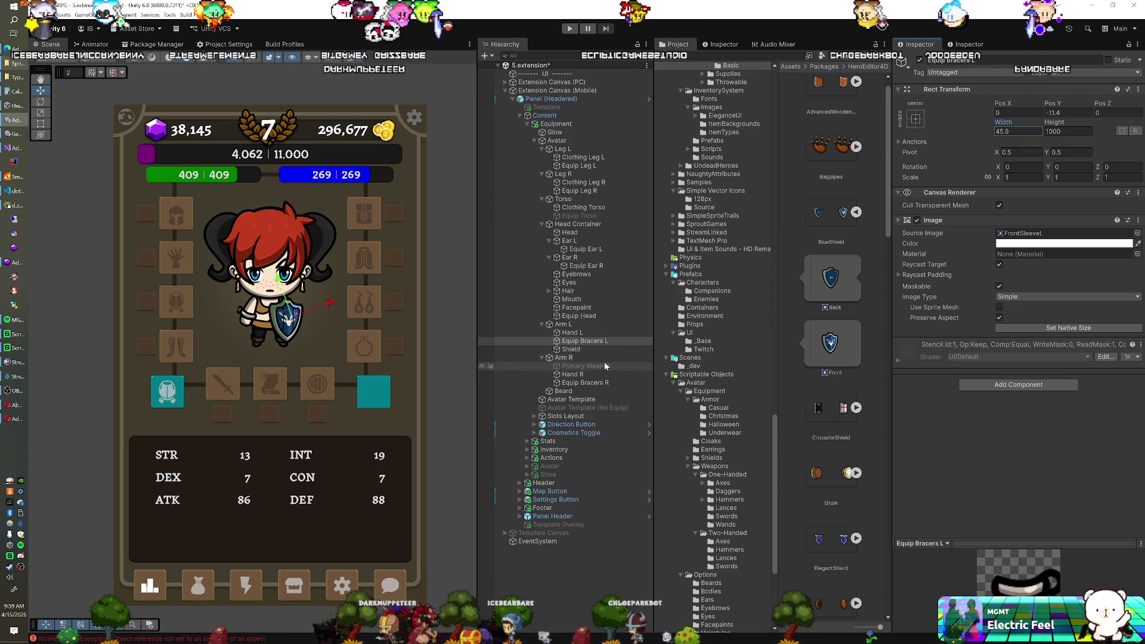
{"action": "left_click", "coordinate": [626, 349]}
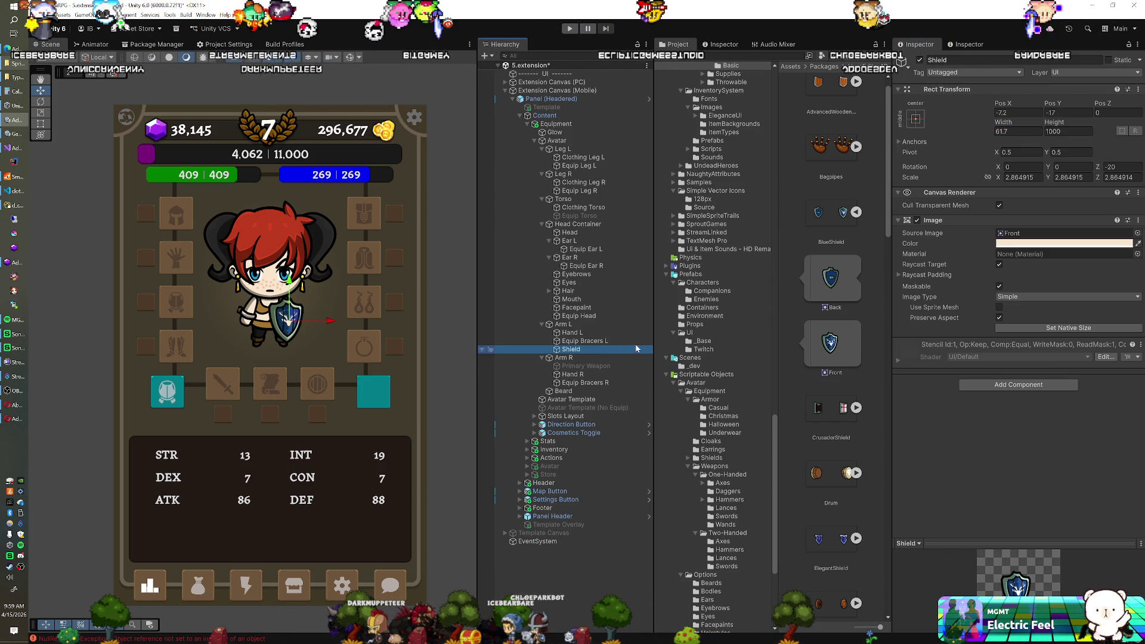
- Rename the Shield object to 'Equip Secondary'
{"action": "key", "text": "F2"}
{"action": "key", "text": "Home"}
{"action": "type", "text": "Equip Second"}
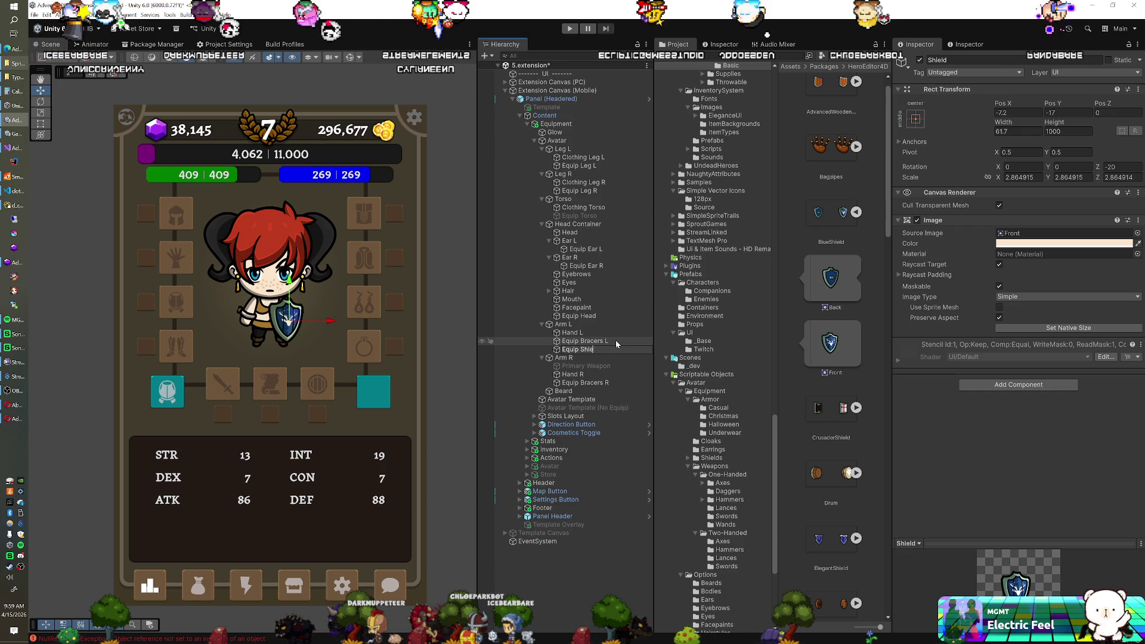
{"action": "type", "text": "ary"}
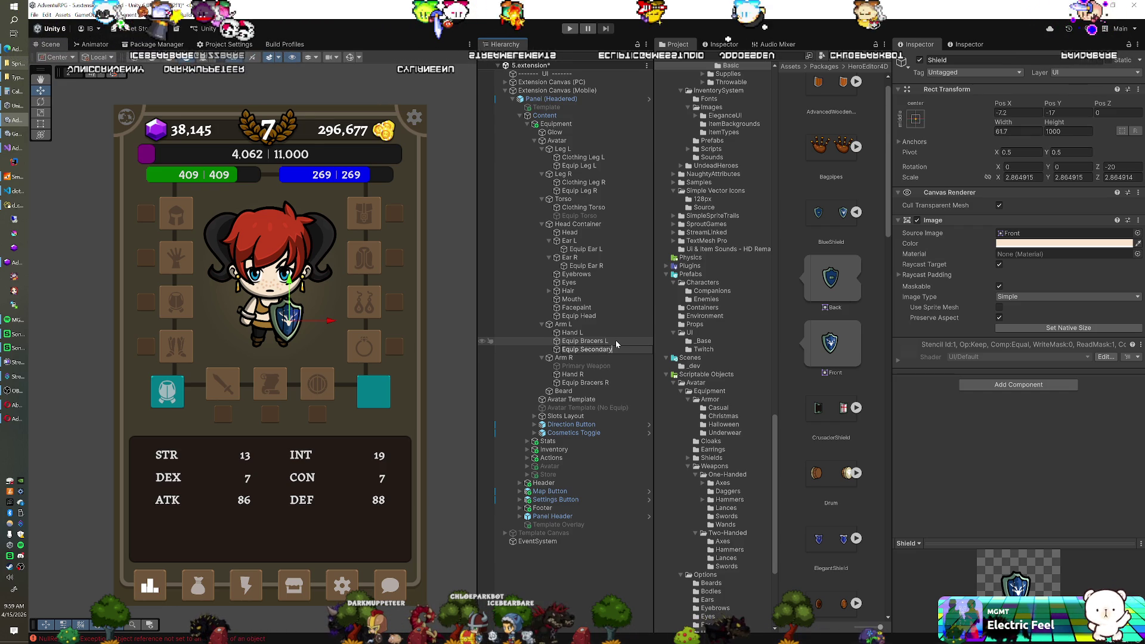
{"action": "key", "text": "Return"}
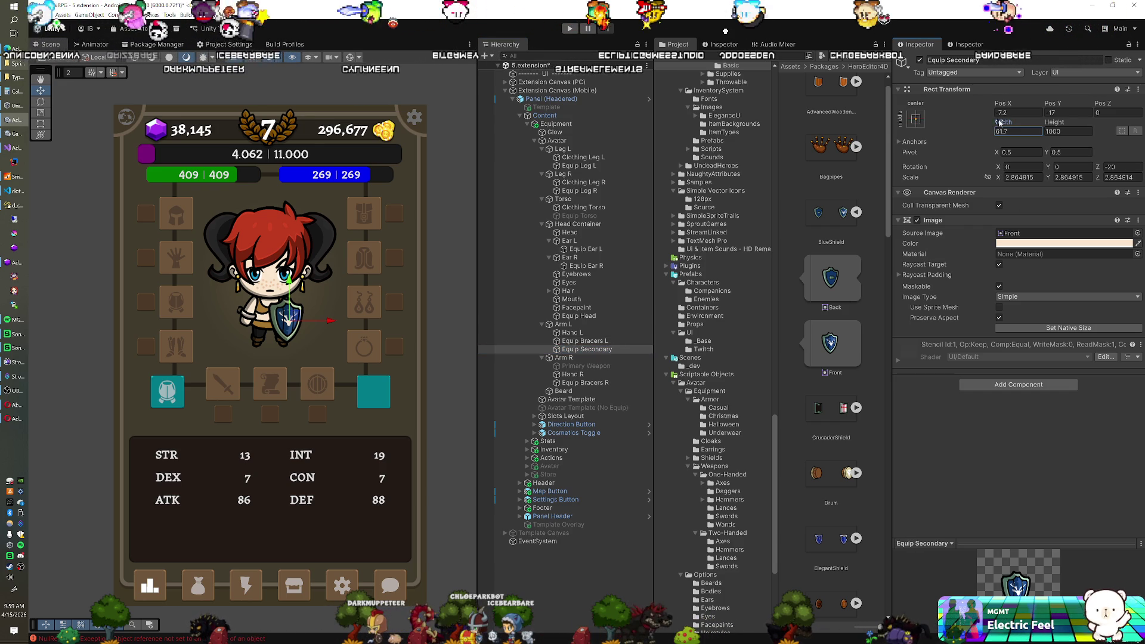
- Narrow the shield slightly and nudge it up and right to about -3.8, -15.6
{"action": "left_click_drag", "start_coordinate": [989, 119], "coordinate": [981, 124]}
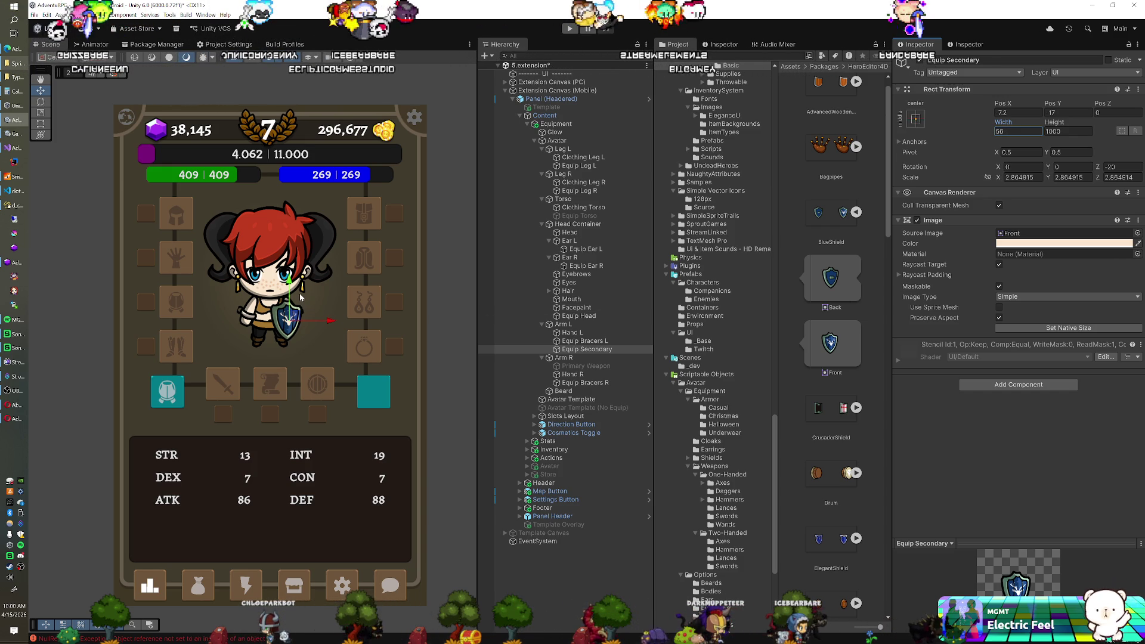
{"action": "left_click_drag", "start_coordinate": [289, 283], "coordinate": [289, 279]}
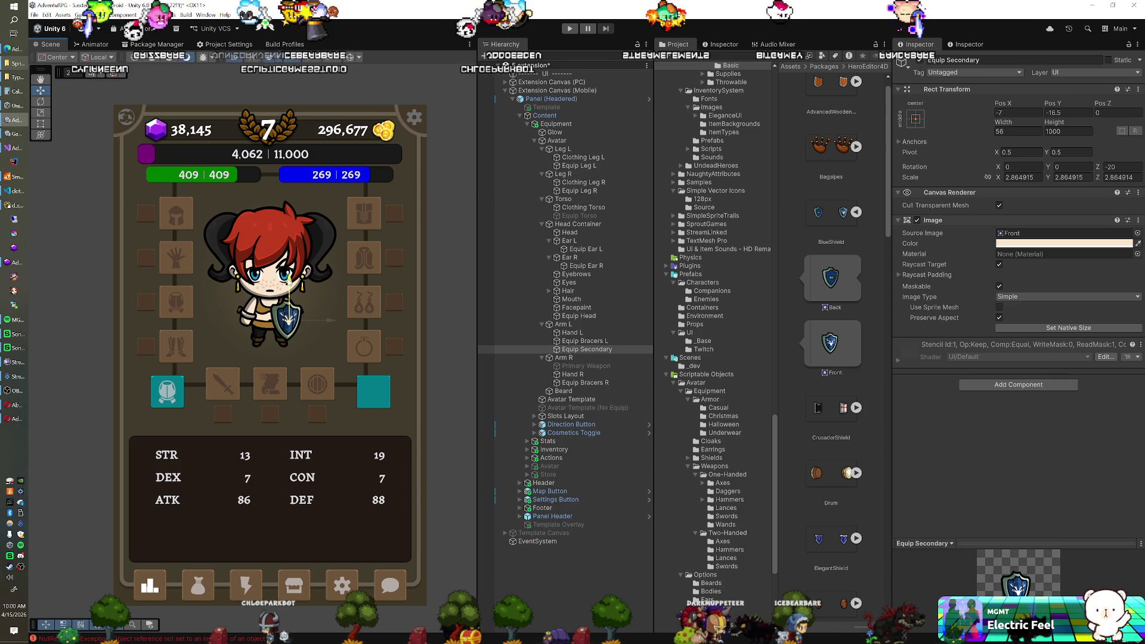
{"action": "left_click_drag", "start_coordinate": [325, 321], "coordinate": [330, 324]}
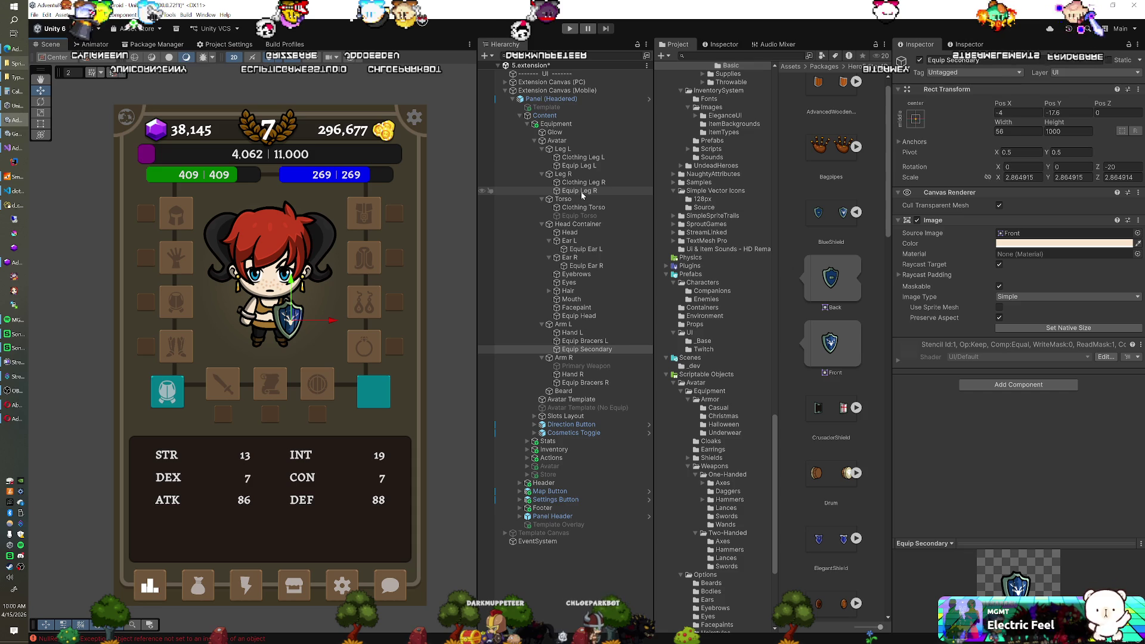
- Hide Equip Leg L, then narrow Equip Secondary's width to 54.7
{"action": "left_click", "coordinate": [581, 166]}
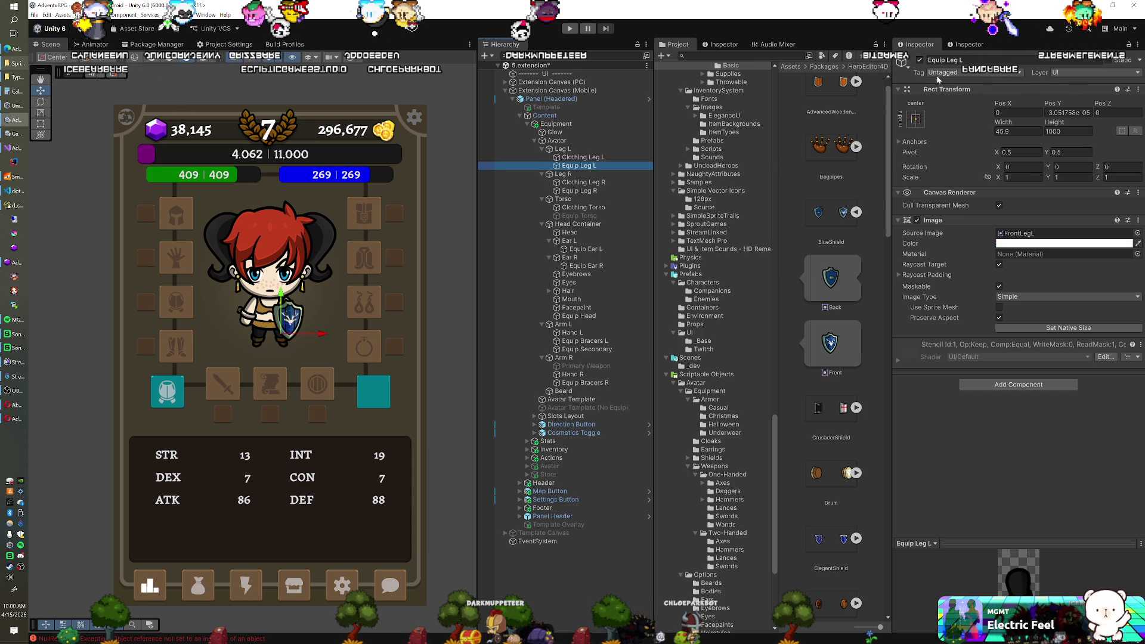
{"action": "left_click", "coordinate": [919, 59]}
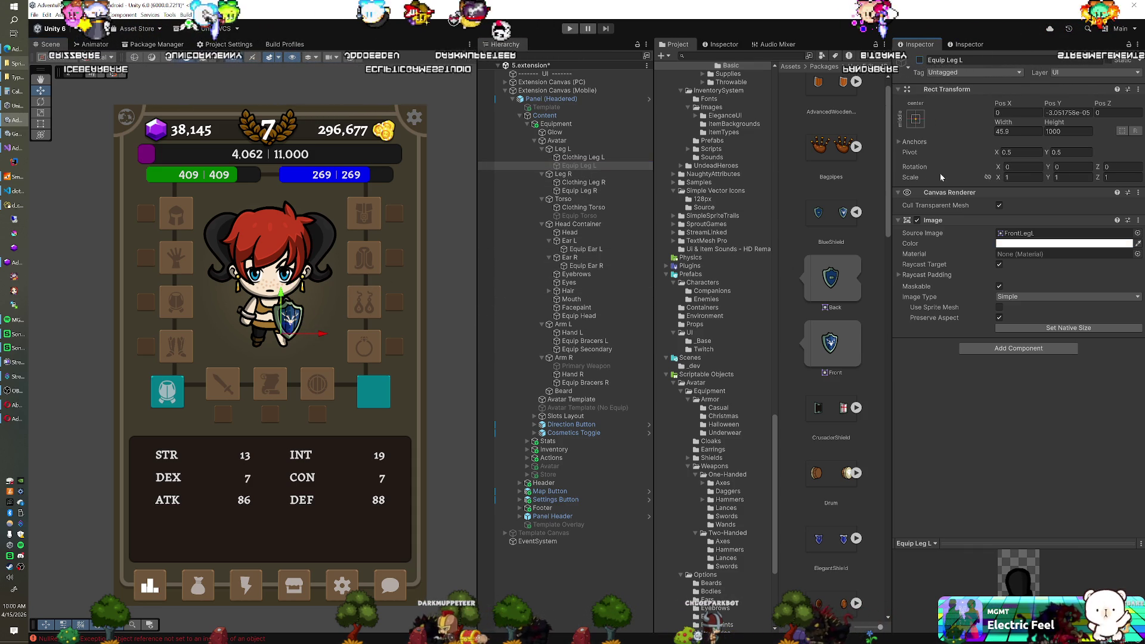
{"action": "left_click", "coordinate": [587, 350]}
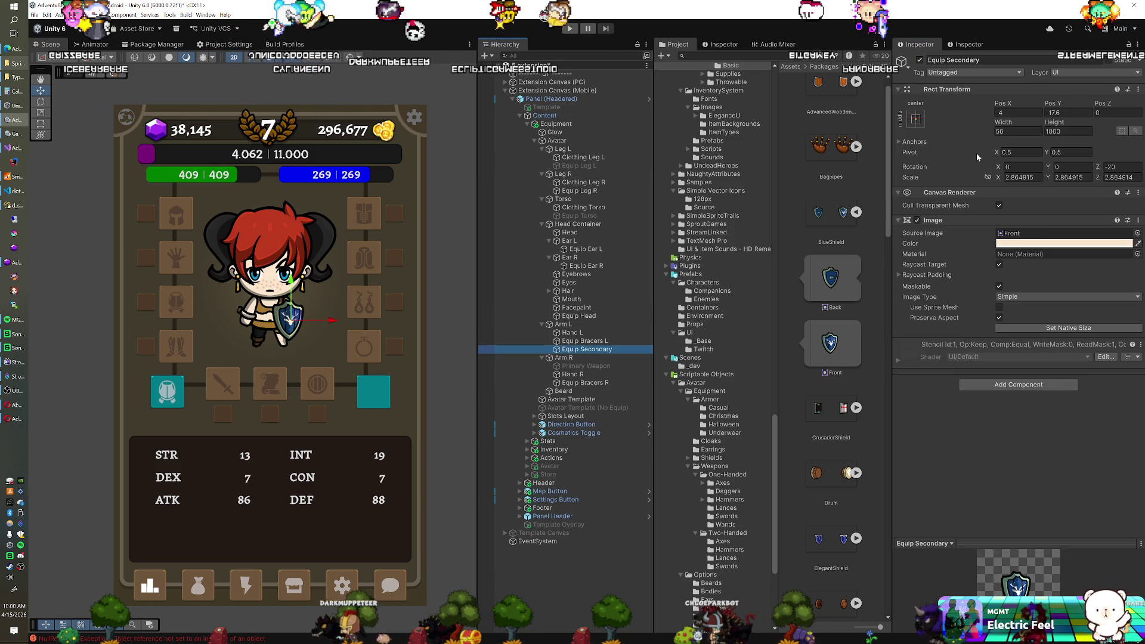
{"action": "left_click_drag", "start_coordinate": [1005, 124], "coordinate": [1001, 124]}
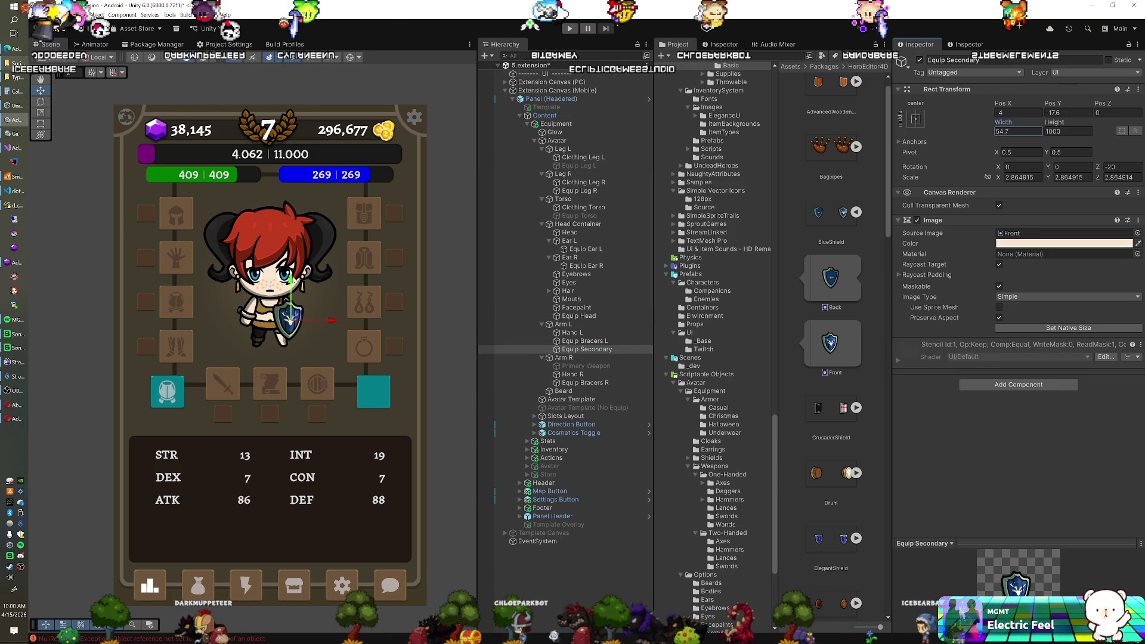
{"action": "key", "text": "Return"}
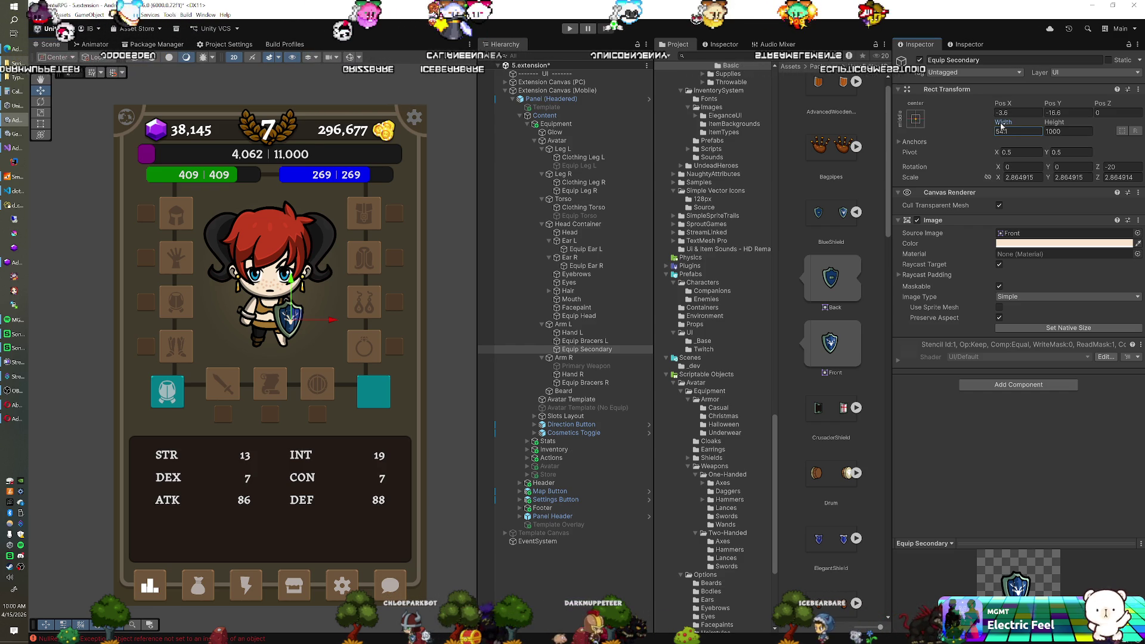
- Narrow the shield to width 52.4 and move it to -2.9, -15.3, reverting a trial widening
{"action": "left_click_drag", "start_coordinate": [997, 125], "coordinate": [994, 126]}
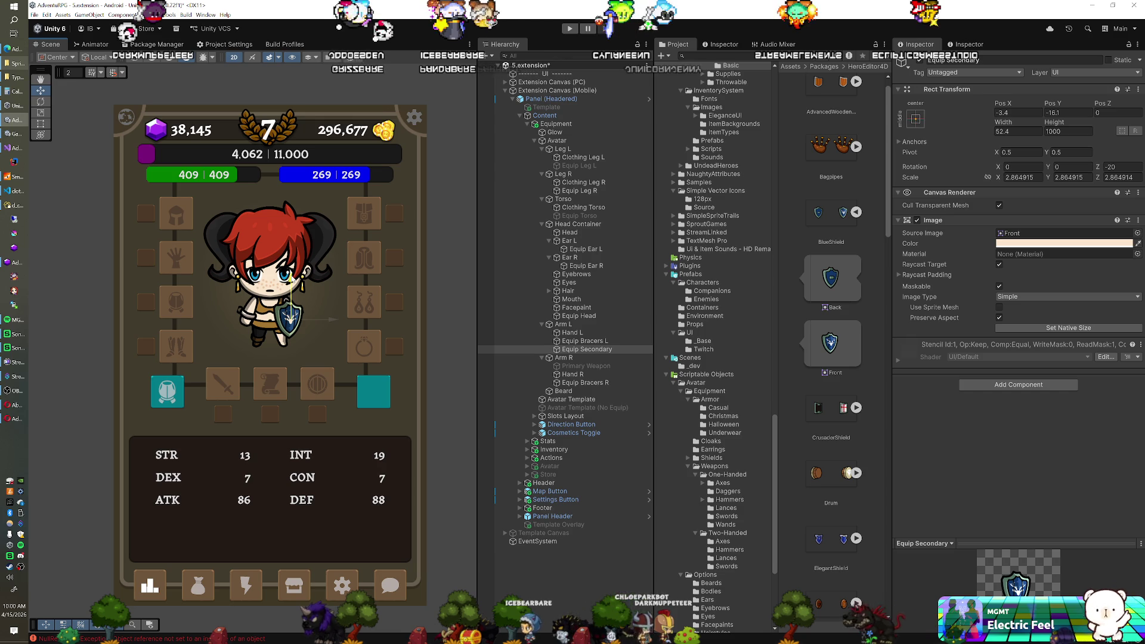
{"action": "left_click_drag", "start_coordinate": [330, 320], "coordinate": [332, 321]}
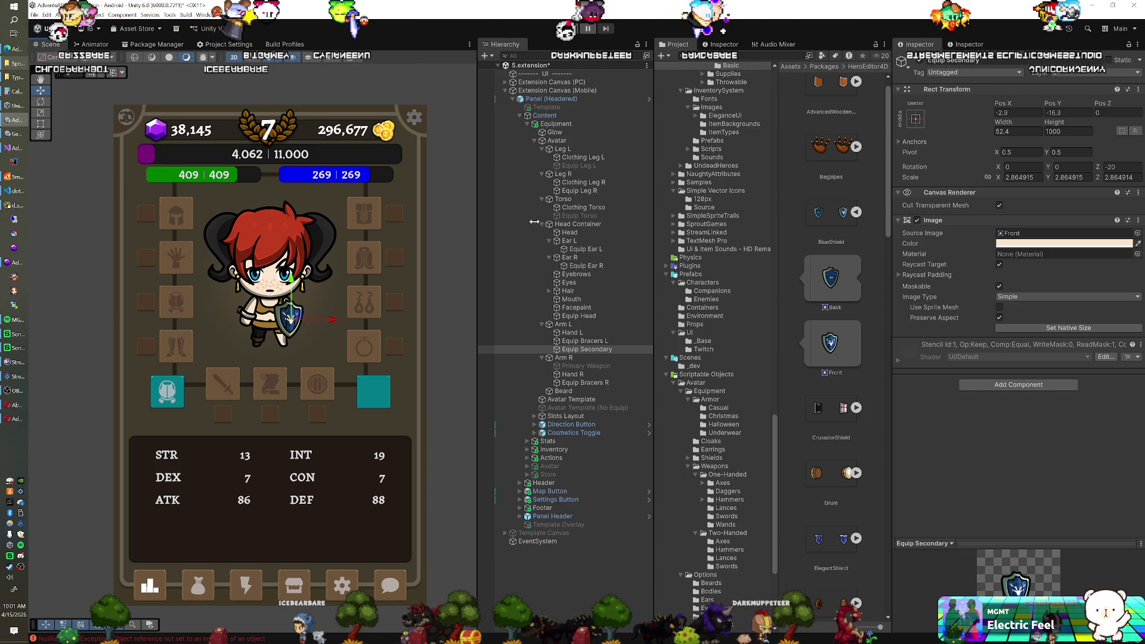
{"action": "left_click", "coordinate": [997, 125]}
{"action": "left_click_drag", "start_coordinate": [997, 125], "coordinate": [1003, 125]}
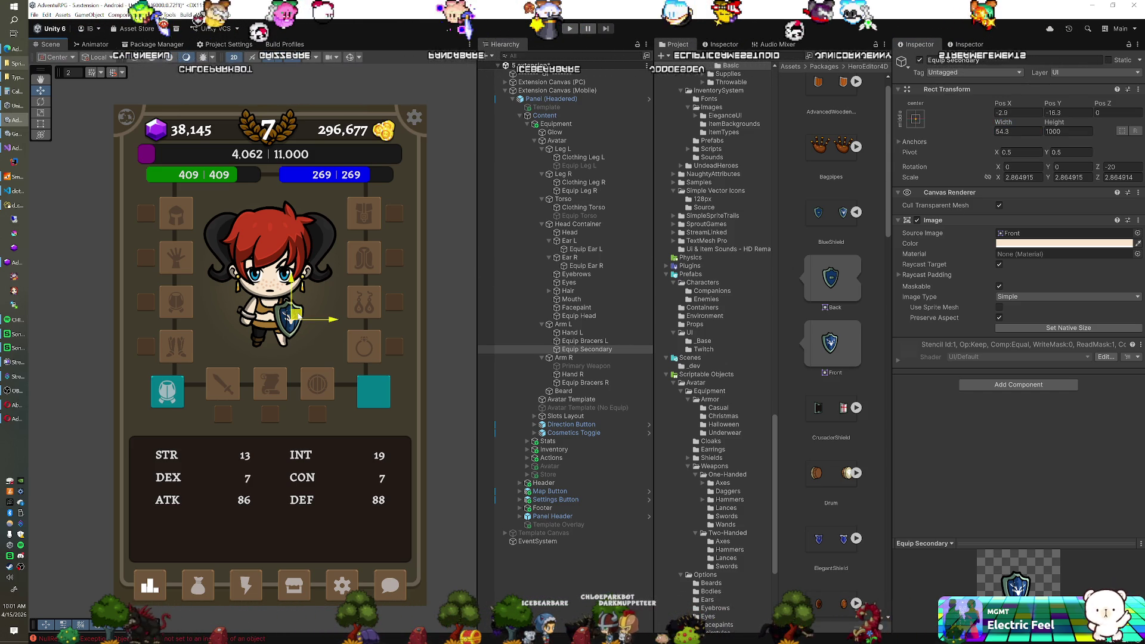
{"action": "key", "text": "ctrl+z"}
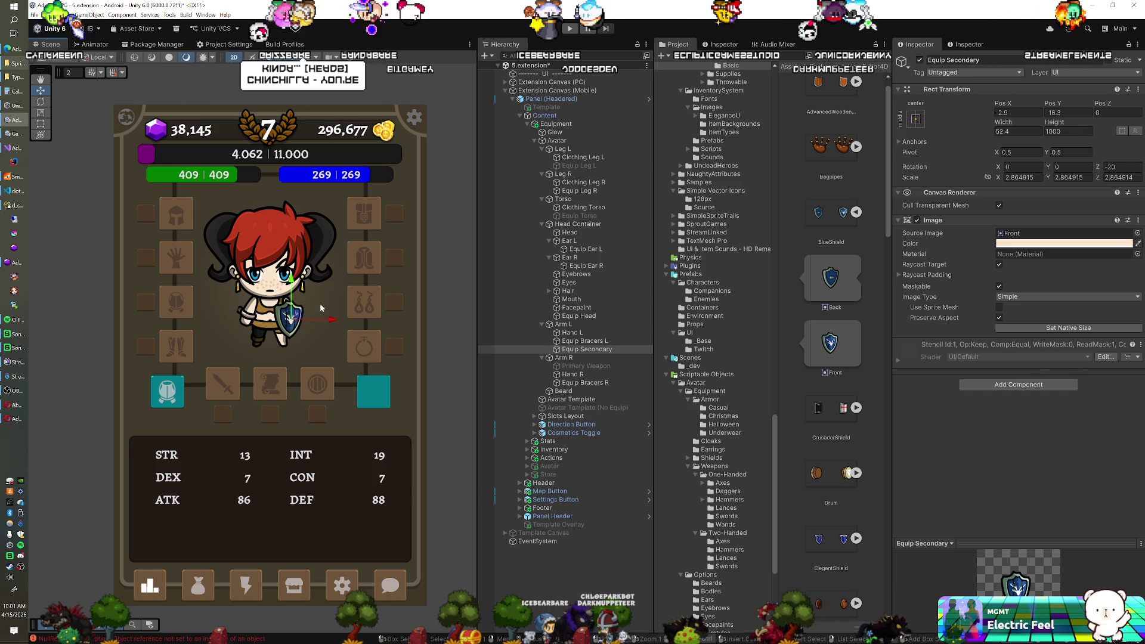
- Enter 54 as Equip Secondary's width, briefly visiting the browser and returning
{"action": "double_click", "coordinate": [1013, 132]}
{"action": "type", "text": "54"}
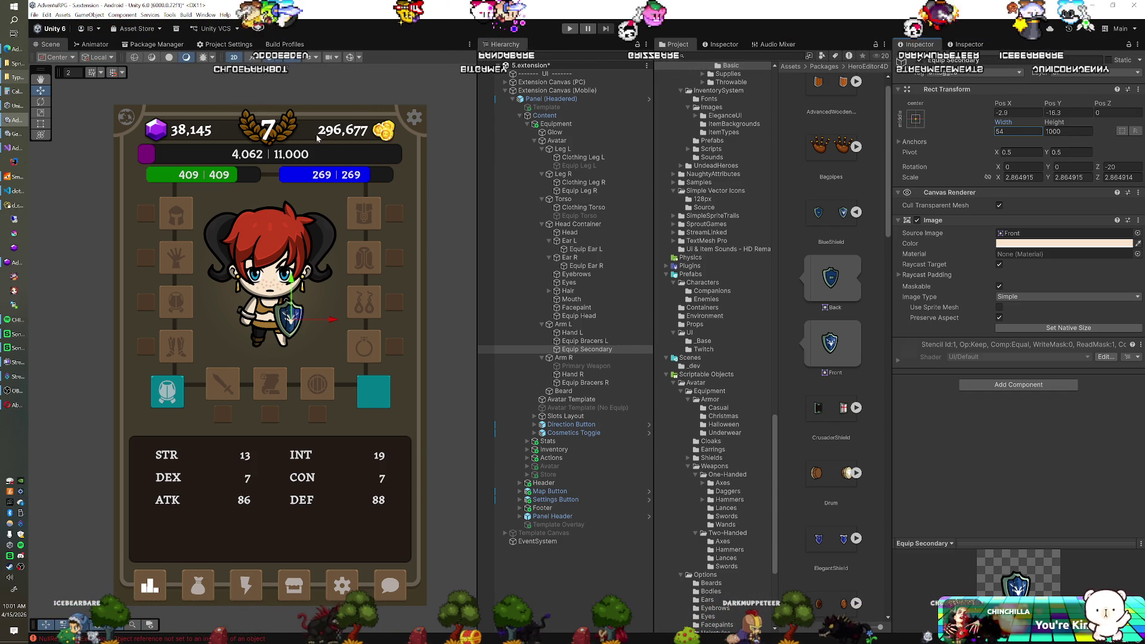
{"action": "left_click", "coordinate": [9, 404]}
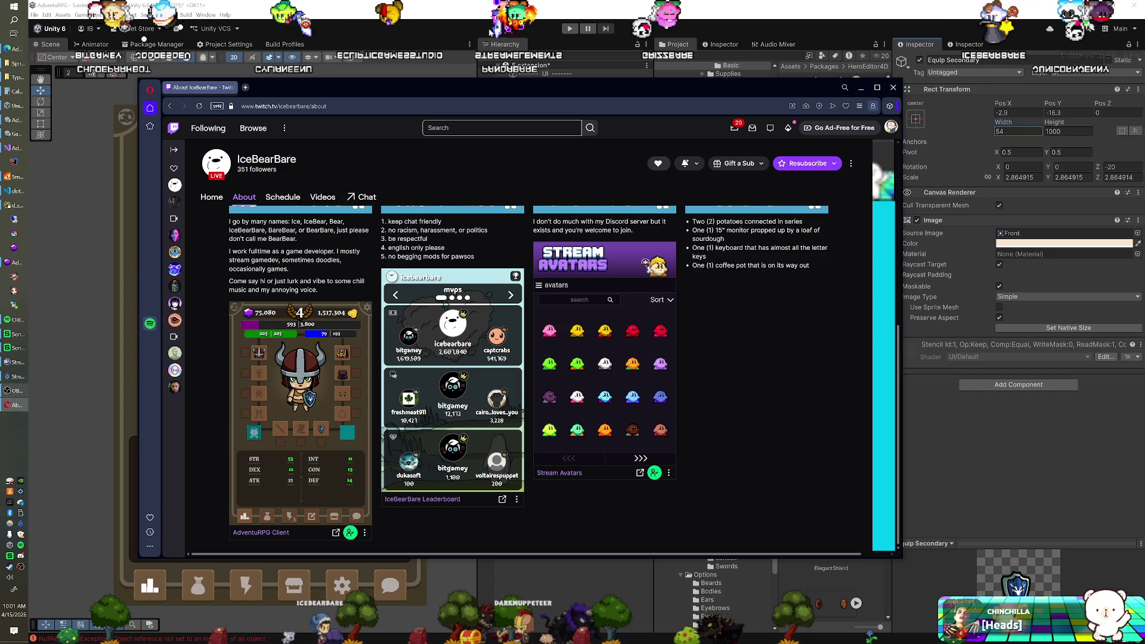
{"action": "key", "text": "alt+Tab"}
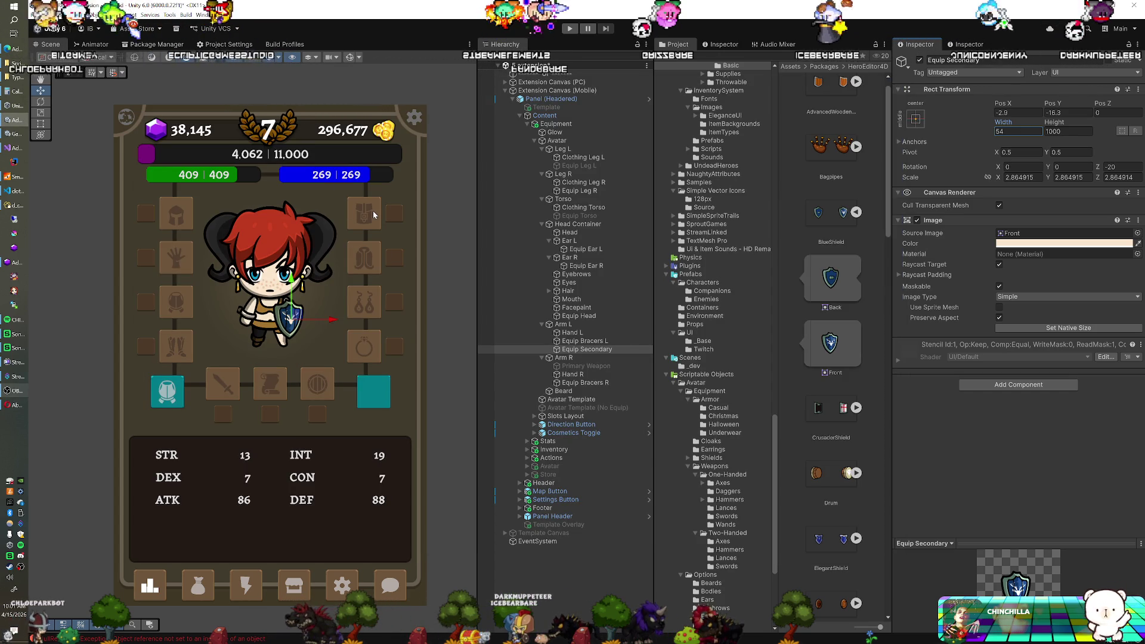
- Re-enable the Primary Weapon sword, Equip Torso and Equip Leg L layers
{"action": "left_click", "coordinate": [581, 366]}
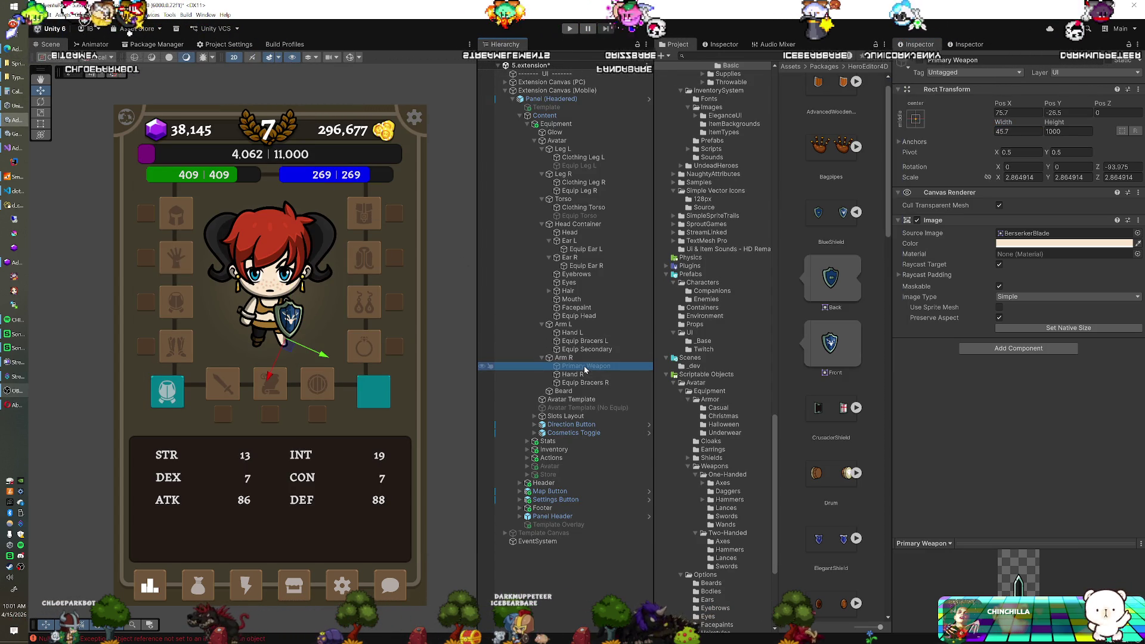
{"action": "left_click", "coordinate": [919, 60]}
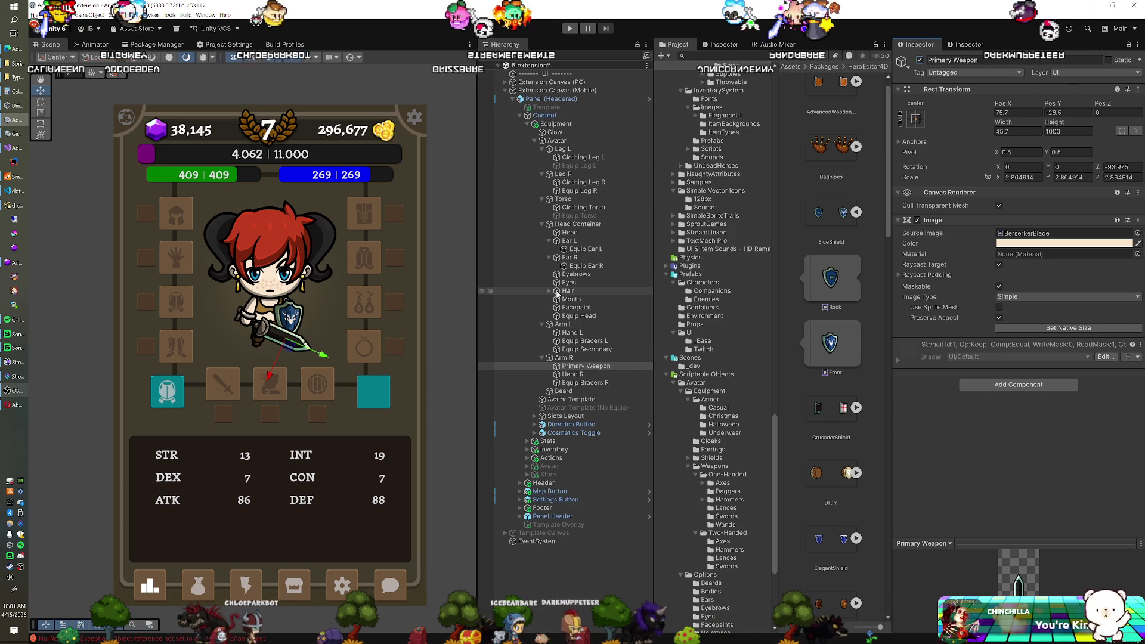
{"action": "left_click", "coordinate": [598, 216]}
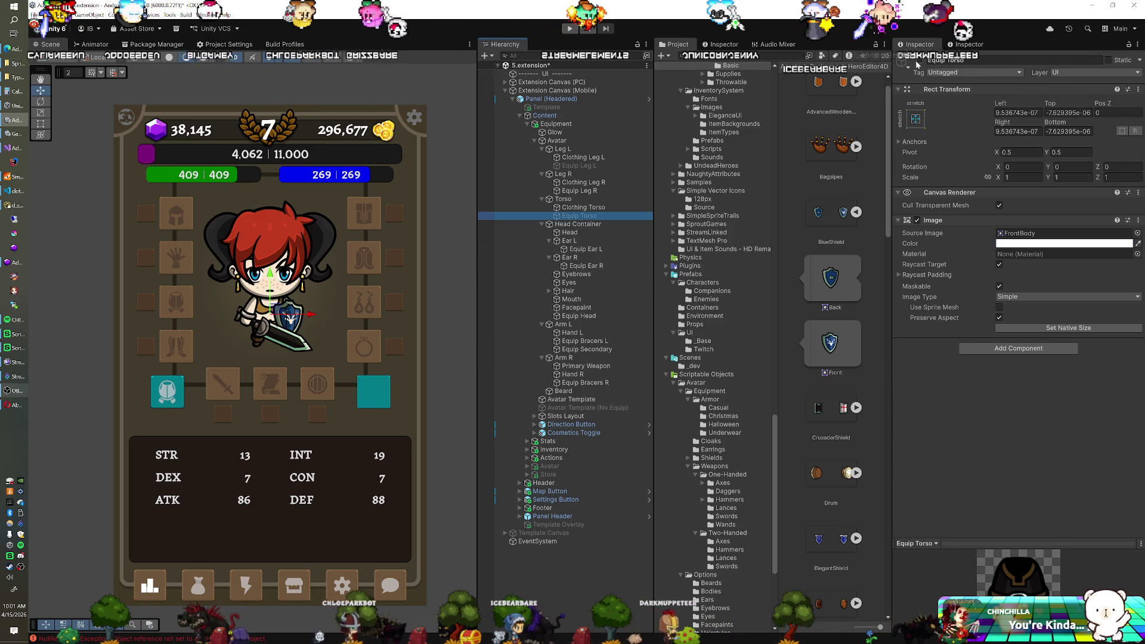
{"action": "key", "text": "alt+shift+a"}
{"action": "left_click", "coordinate": [577, 166]}
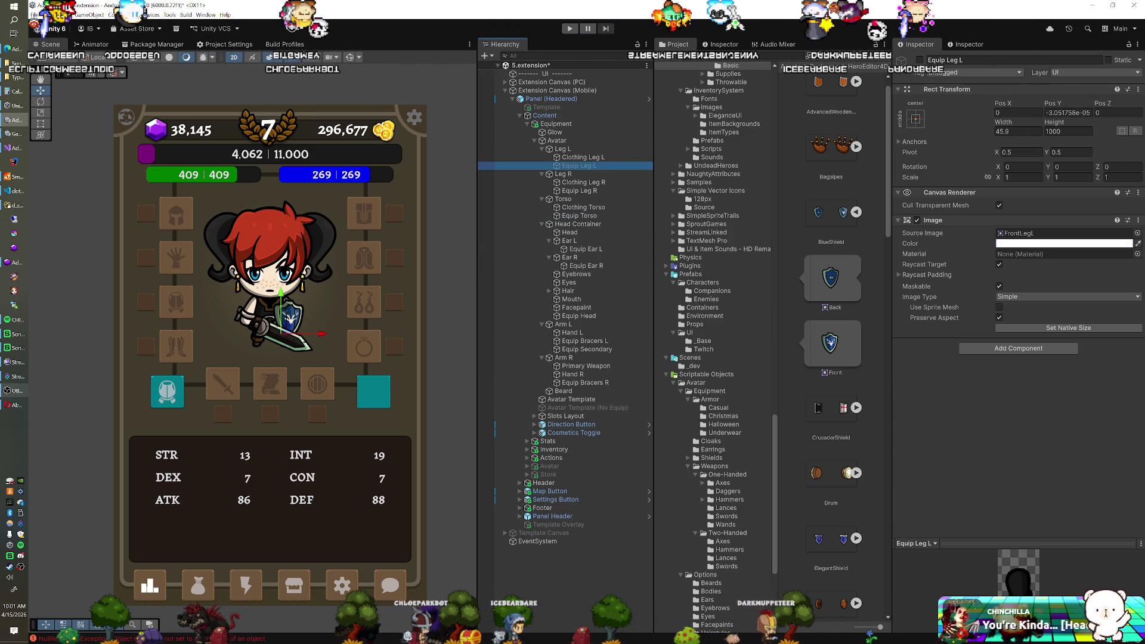
{"action": "left_click", "coordinate": [919, 60]}
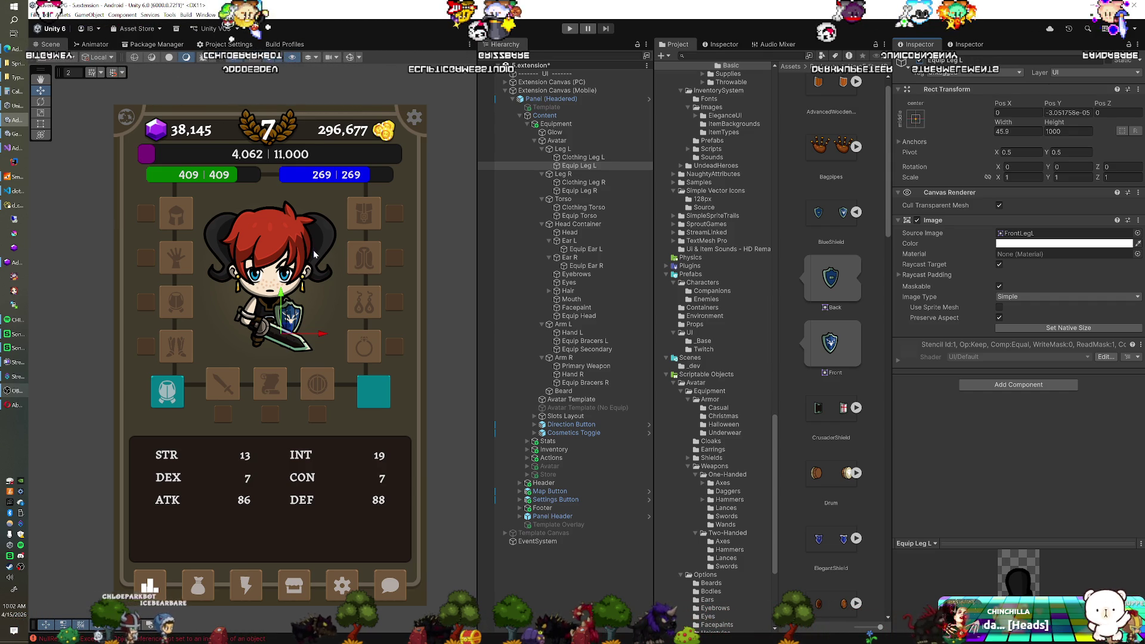
{"action": "scroll", "coordinate": [314, 253], "scroll_direction": "down", "scroll_amount": 3}
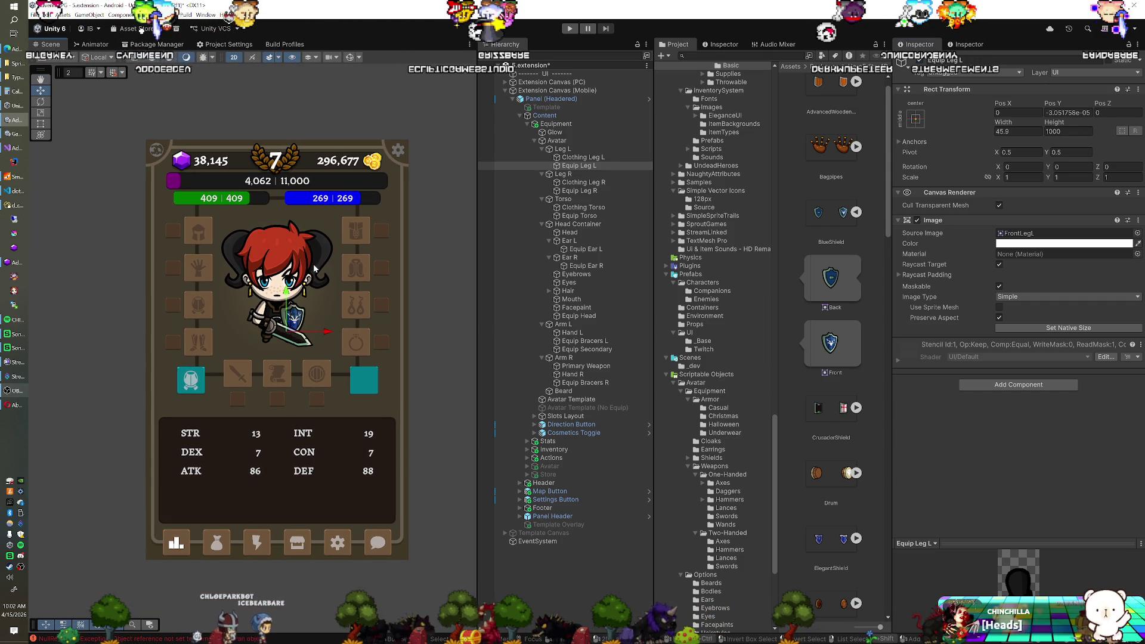
{"action": "scroll", "coordinate": [315, 269], "scroll_direction": "down", "scroll_amount": 1}
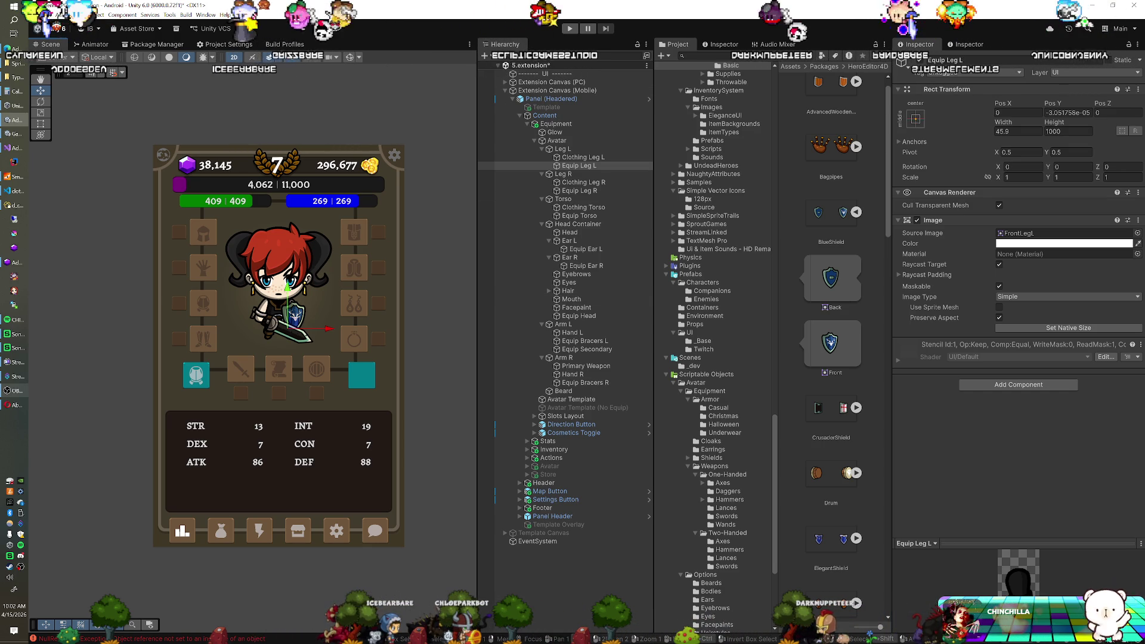
{"action": "left_click", "coordinate": [554, 91]}
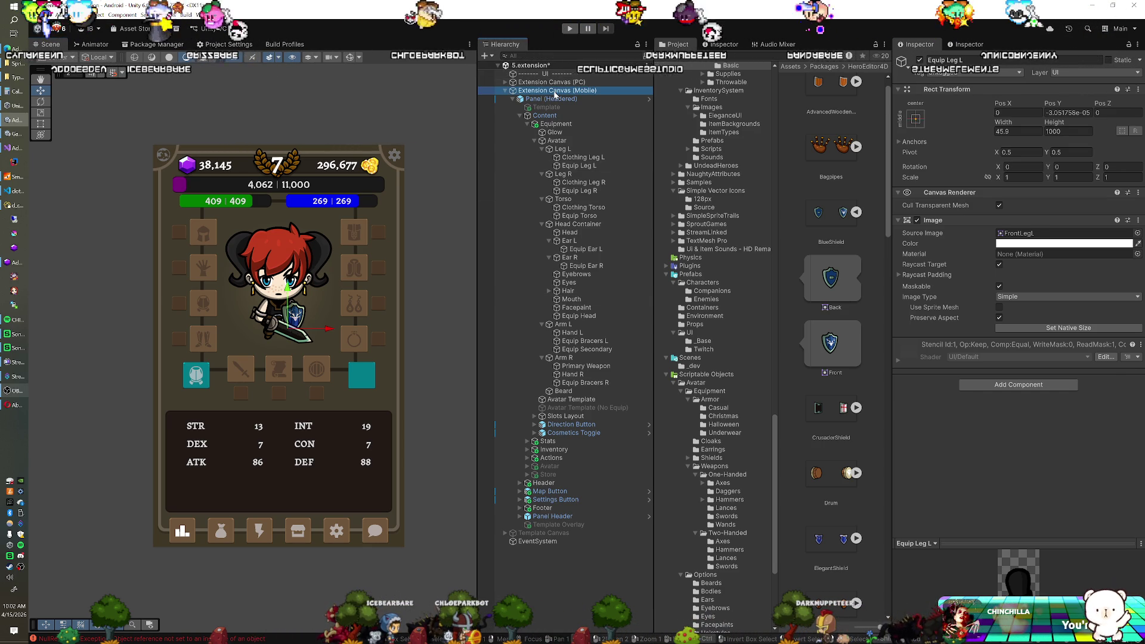
{"action": "left_click", "coordinate": [539, 73]}
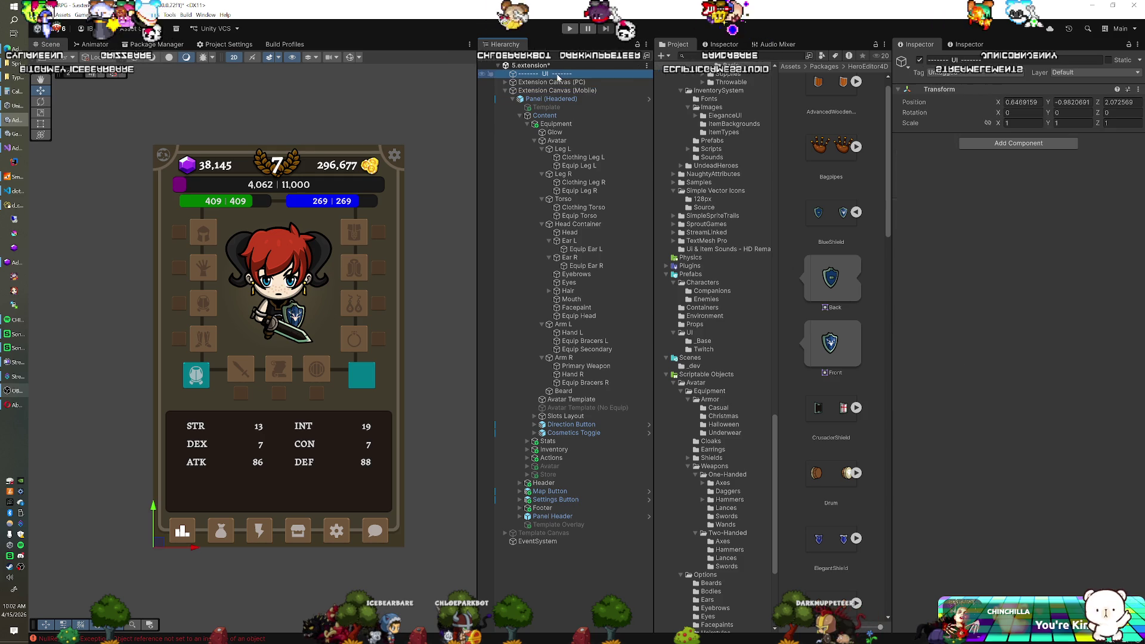